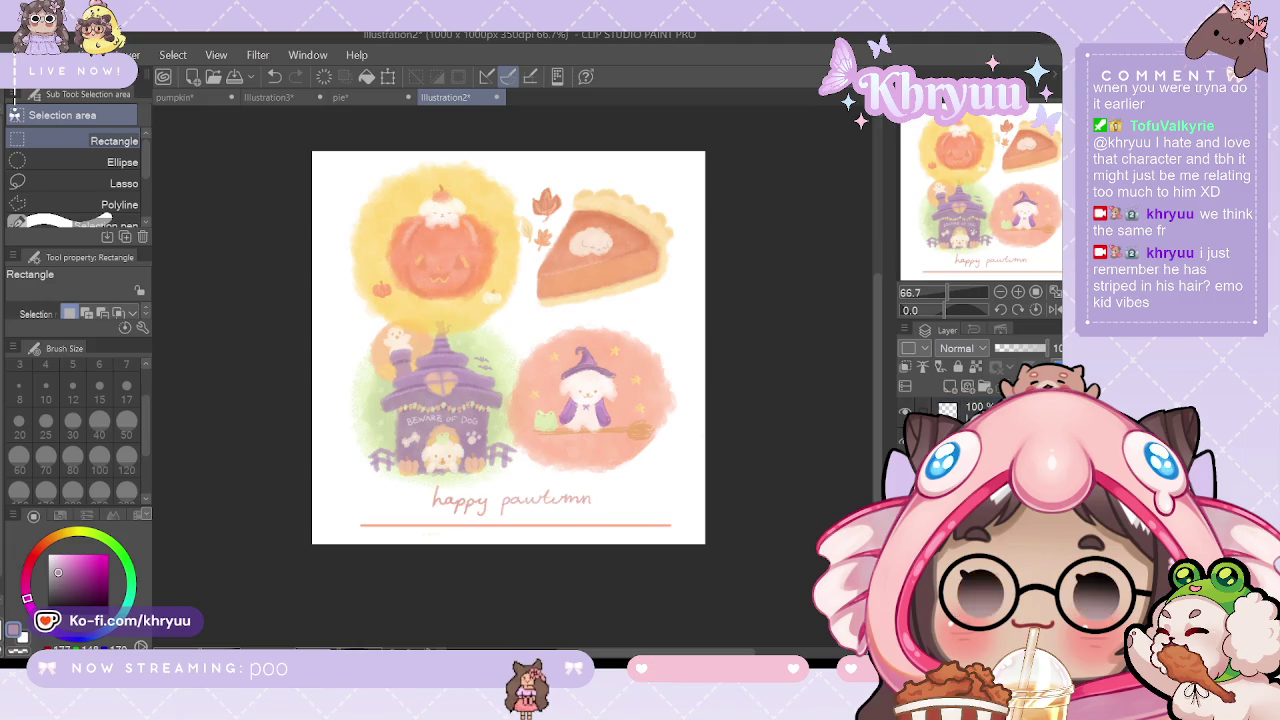
Step: With the 水彩 2 brush at size 120, wash pale green around the pie, redoing strokes until lighter
{"action": "key", "text": "i"}
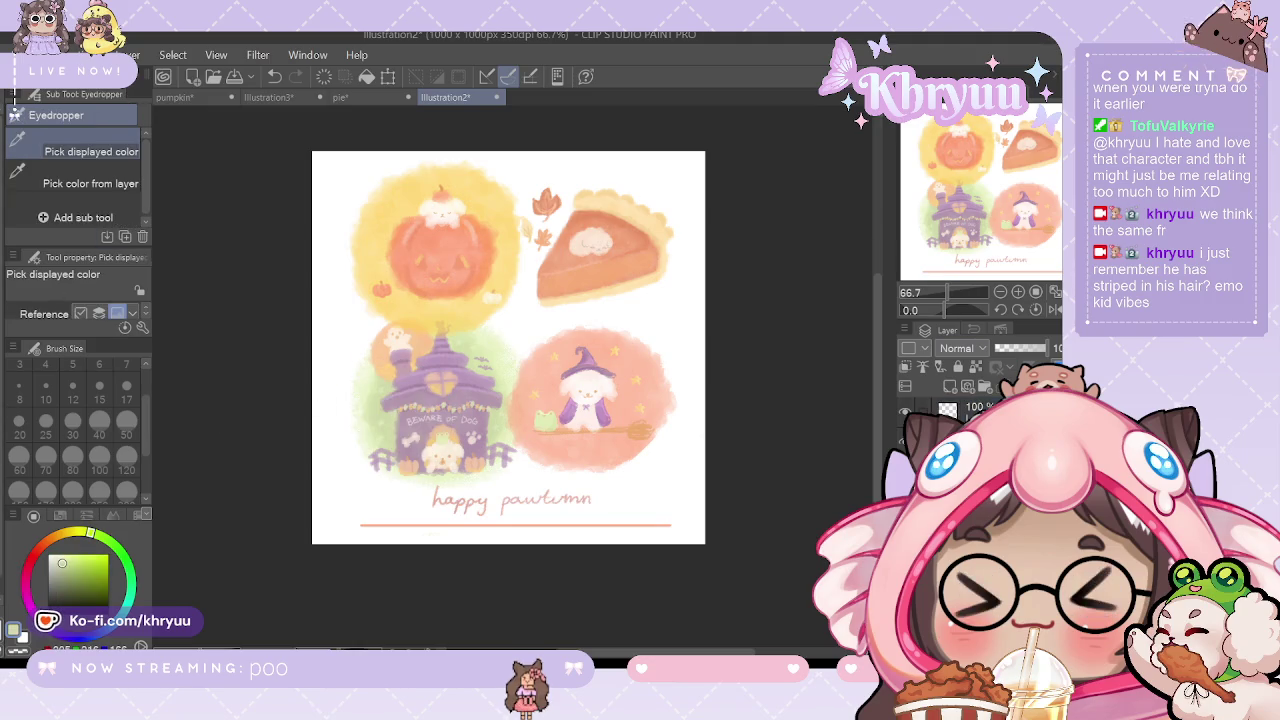
{"action": "key", "text": "b"}
{"action": "left_click", "coordinate": [126, 458]}
{"action": "mouse_move", "coordinate": [600, 205]}
{"action": "left_mouse_down"}
{"action": "mouse_move", "coordinate": [600, 305]}
{"action": "mouse_move", "coordinate": [540, 215]}
{"action": "mouse_move", "coordinate": [663, 246]}
{"action": "left_mouse_up"}
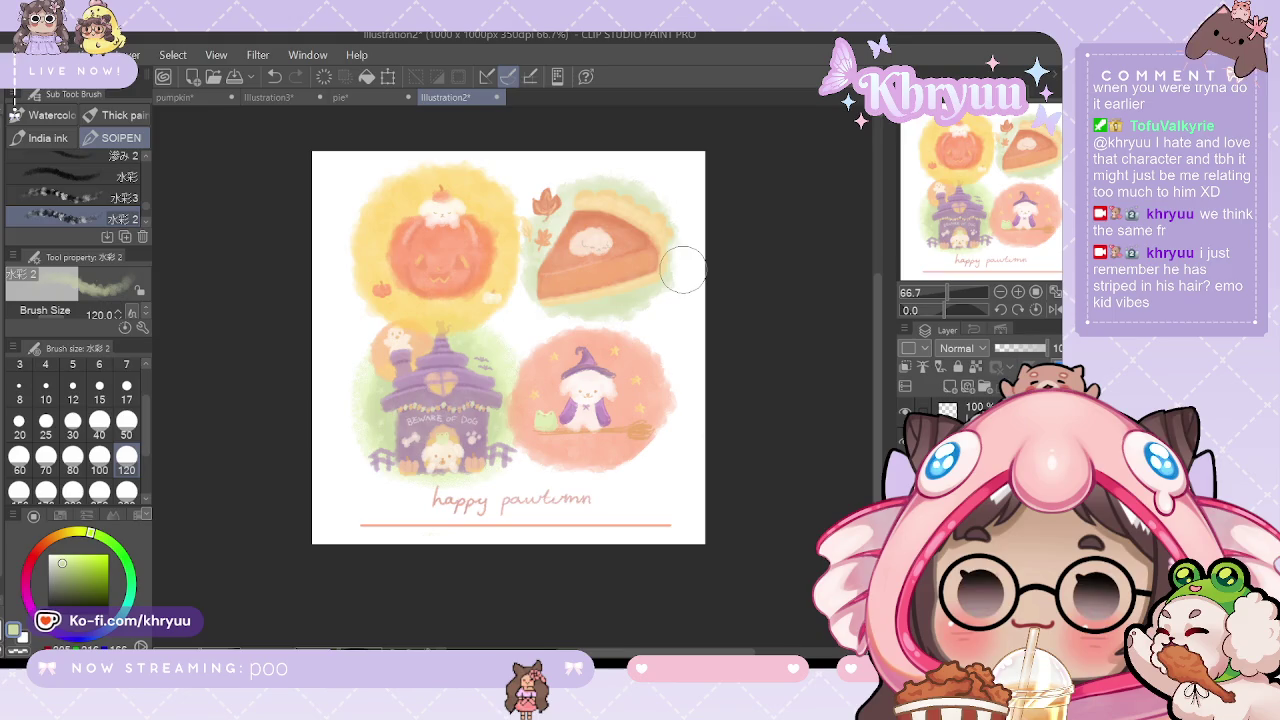
{"action": "key", "text": "ctrl+z"}
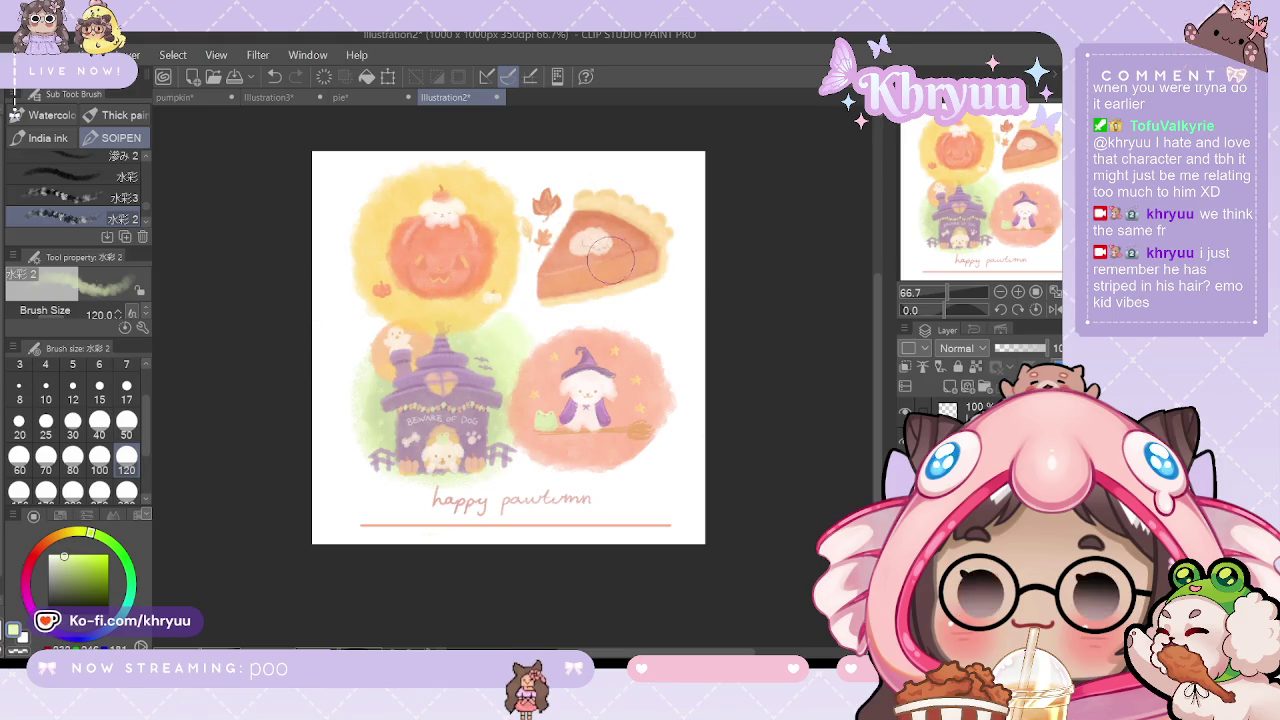
{"action": "left_click_drag", "start_coordinate": [635, 243], "coordinate": [556, 306]}
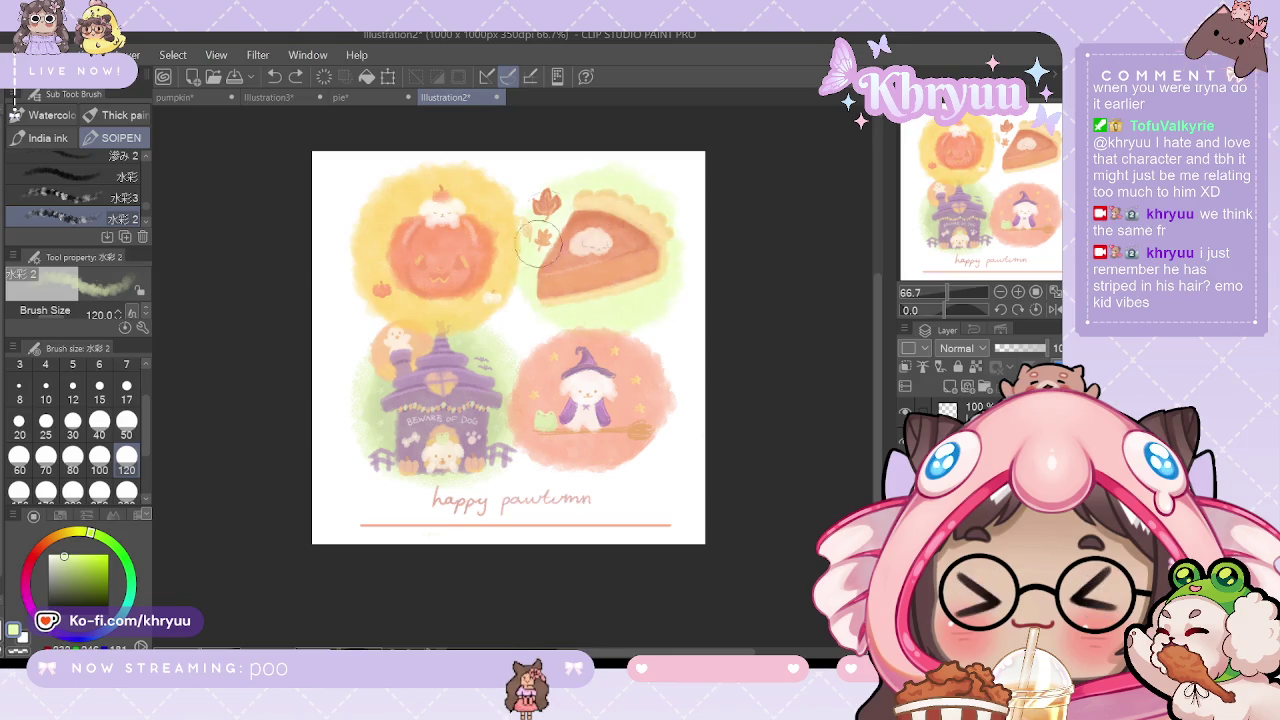
{"action": "key", "text": "ctrl+z"}
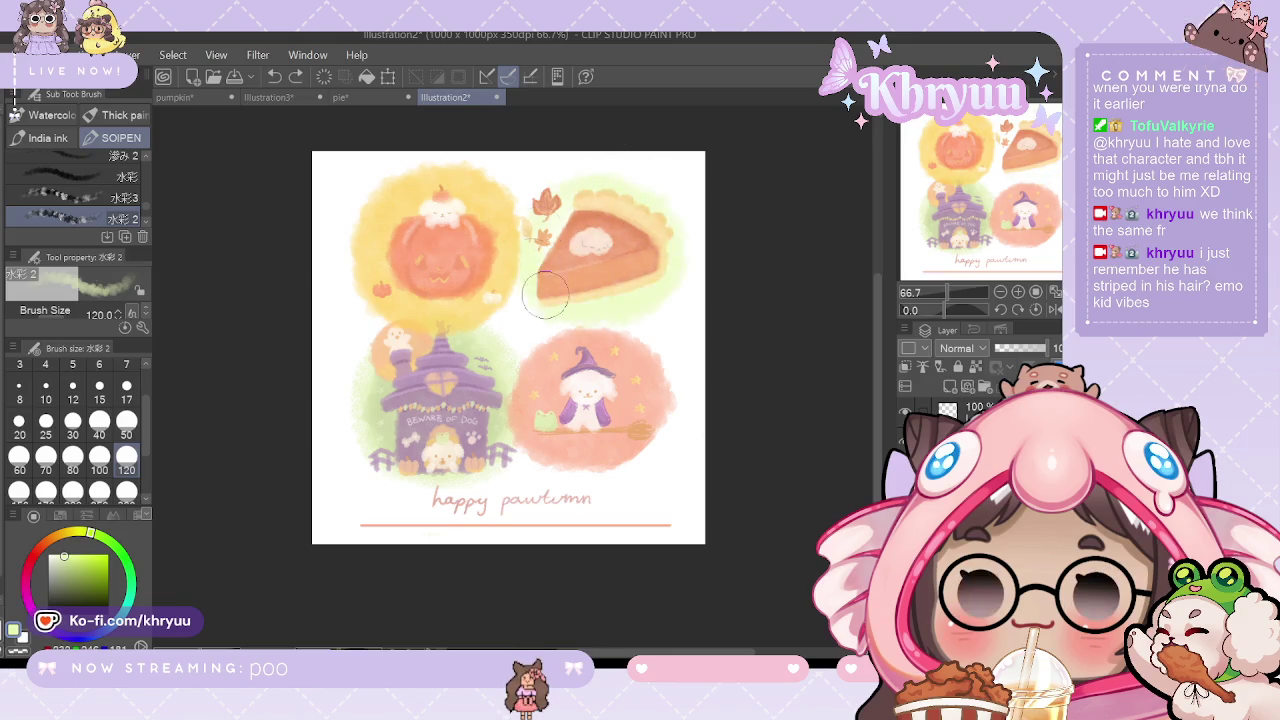
{"action": "left_click_drag", "start_coordinate": [640, 270], "coordinate": [657, 243]}
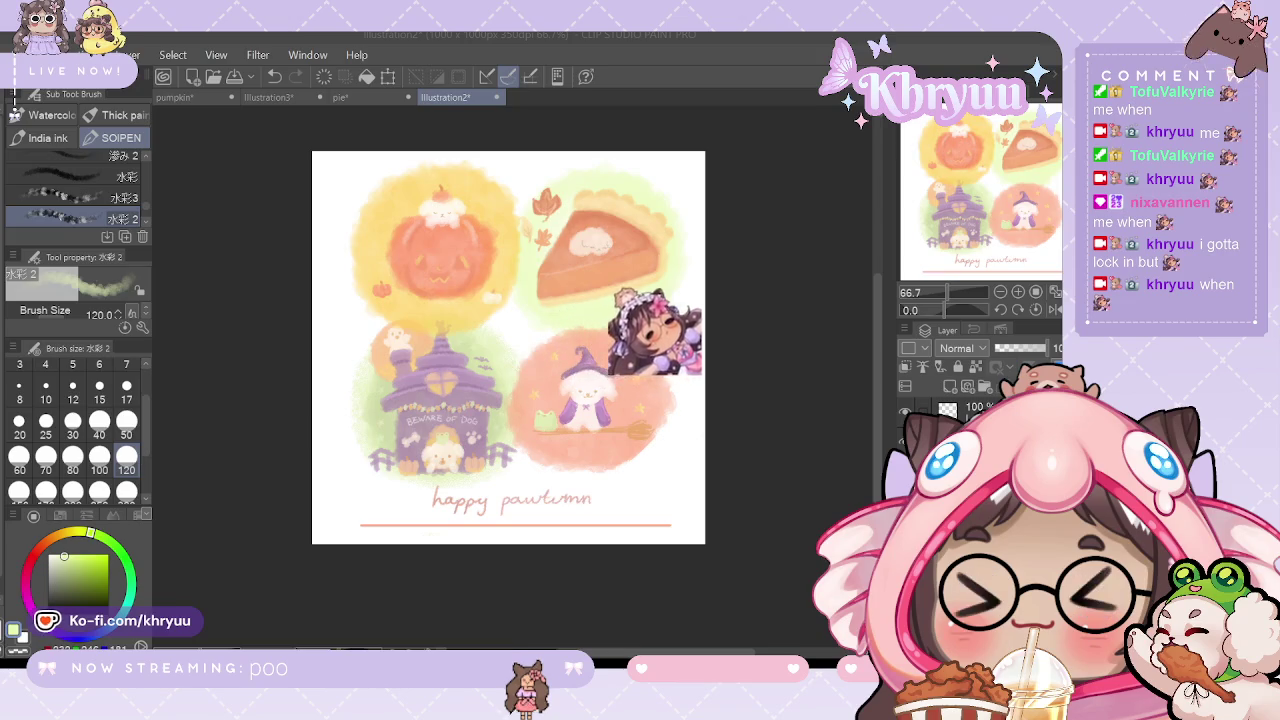
Step: Hide the pie artwork layer to compare the painting without it
{"action": "left_click", "coordinate": [904, 449]}
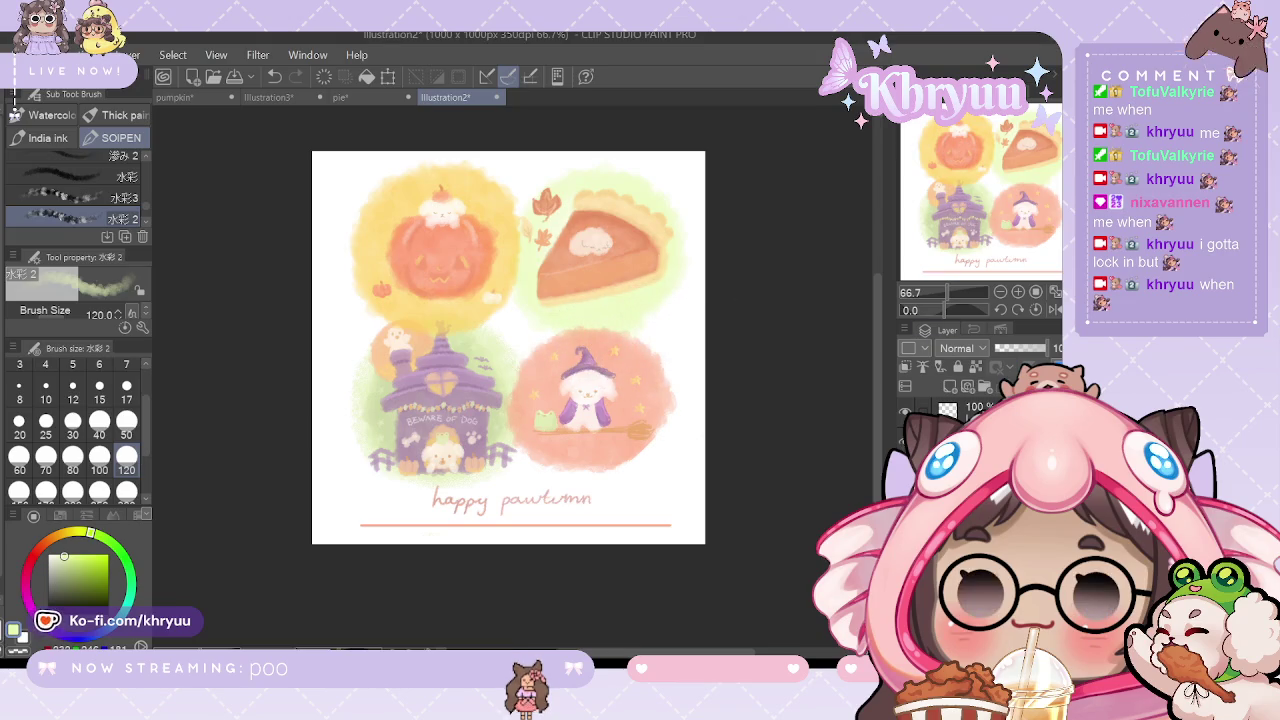
Step: Show the pie again and repaint its upper filling in a richer orange, sparing the whipped cream
{"action": "left_click", "coordinate": [904, 449]}
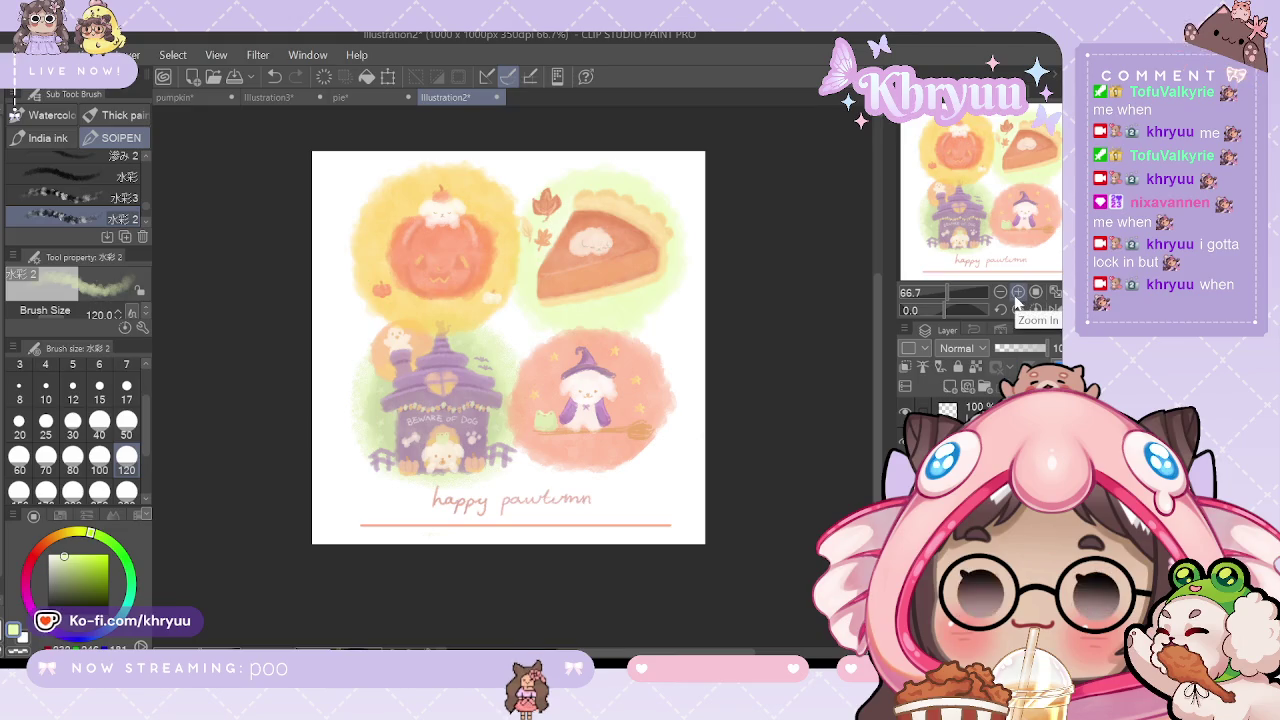
{"action": "left_click", "coordinate": [1016, 296]}
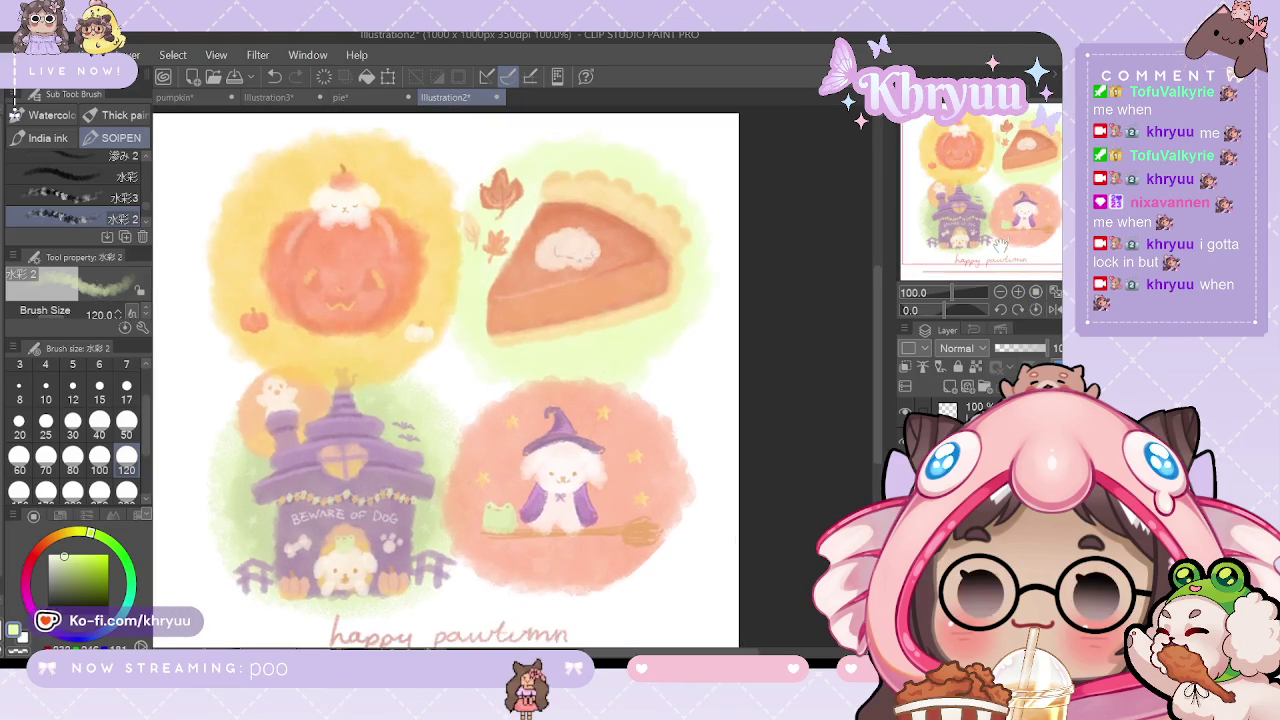
{"action": "left_click_drag", "start_coordinate": [573, 256], "coordinate": [607, 220]}
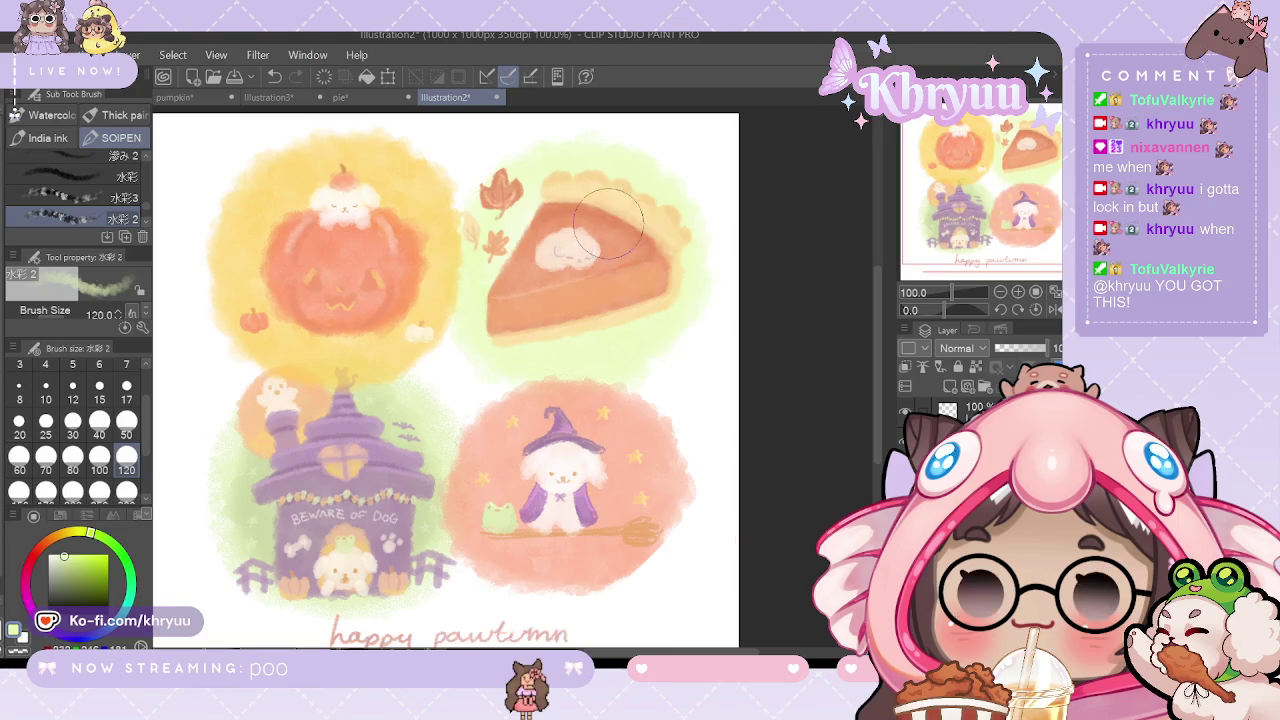
{"action": "key", "text": "ctrl+z"}
{"action": "left_click", "coordinate": [67, 555]}
{"action": "left_click_drag", "start_coordinate": [540, 215], "coordinate": [625, 258]}
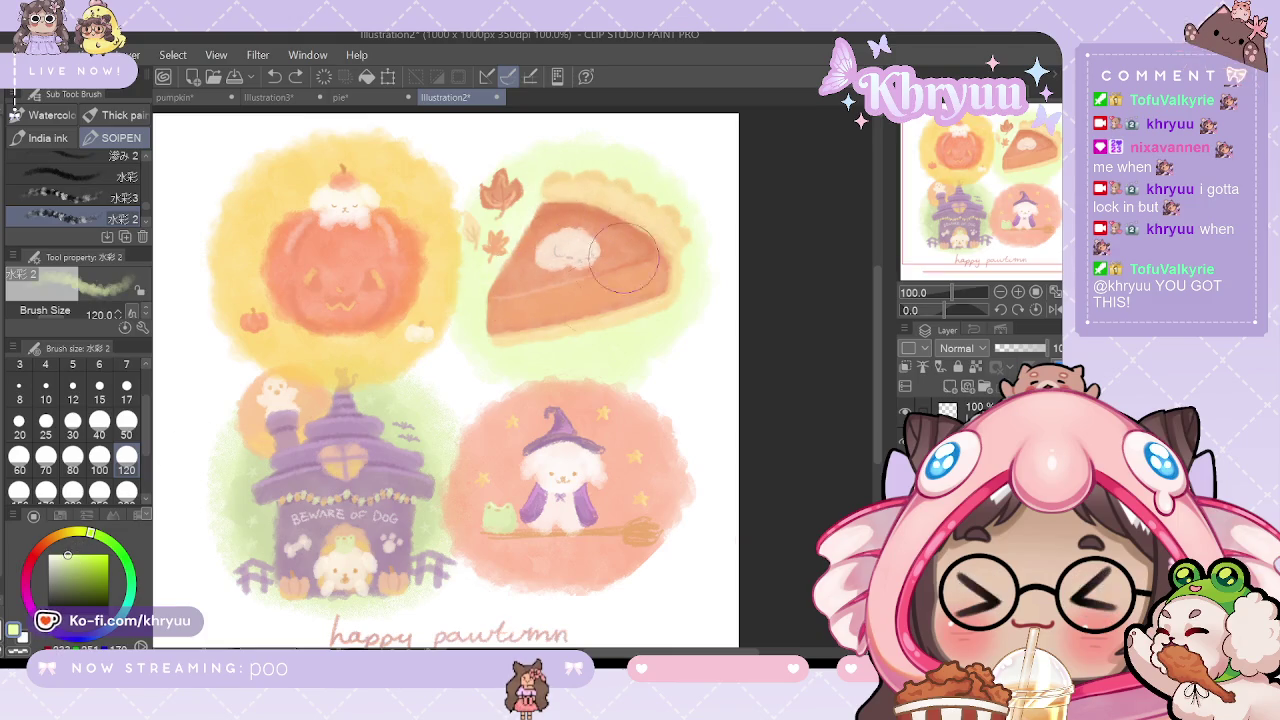
Step: Sample a light green from the canvas for the watercolor brush and view the whole illustration
{"action": "key", "text": "i"}
{"action": "left_click", "coordinate": [389, 415]}
{"action": "key", "text": "b"}
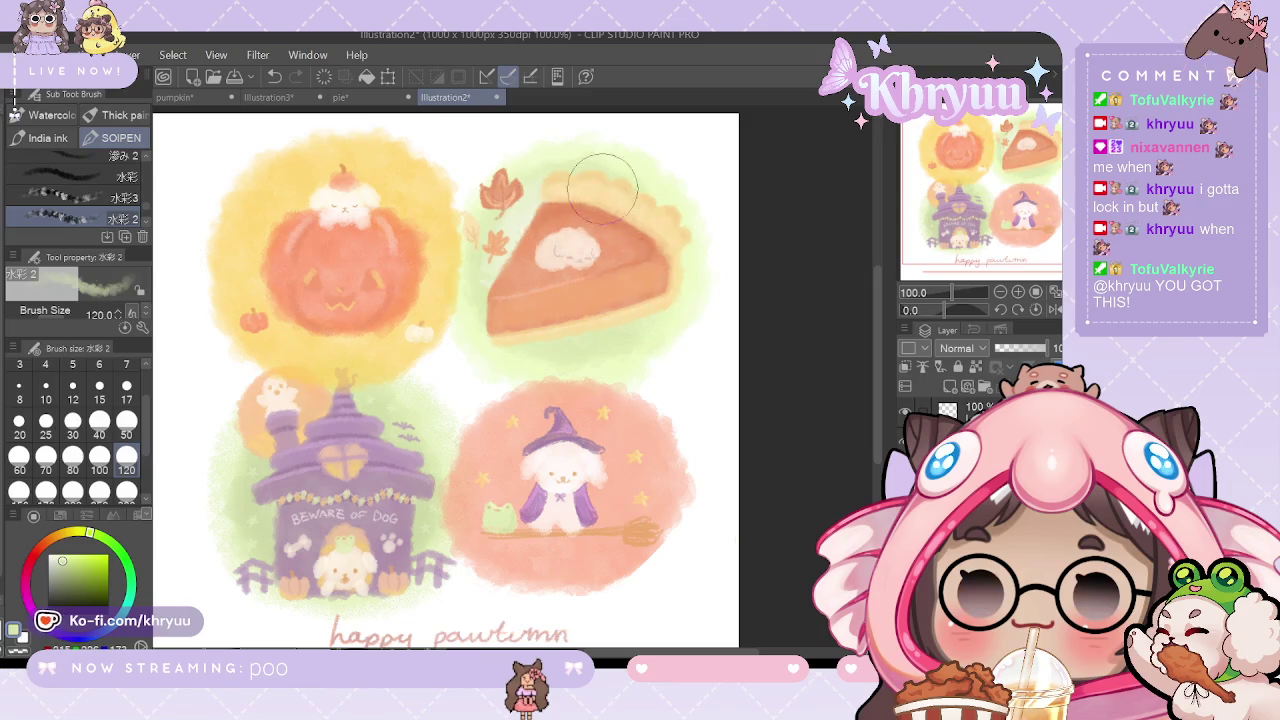
{"action": "left_click", "coordinate": [1000, 292]}
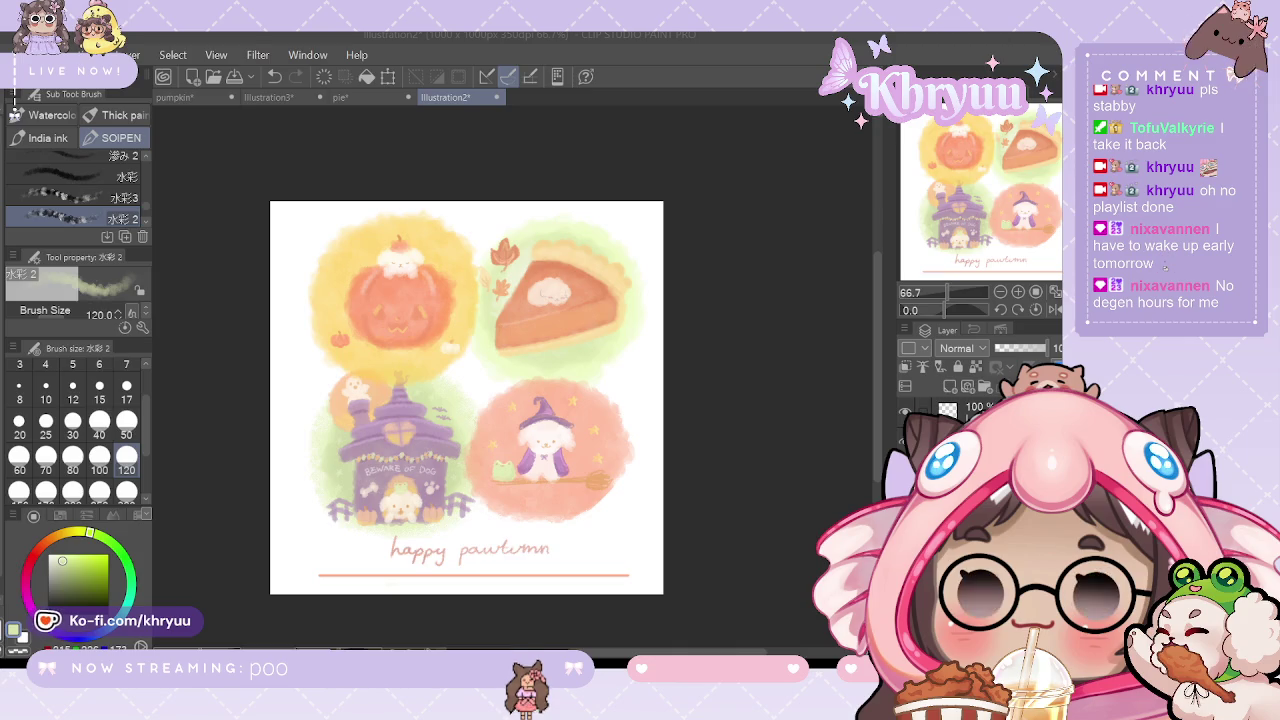
Step: Add a soft grey stroke right of the ghost, then remove the pumpkin and witch-dog vignettes
{"action": "left_click_drag", "start_coordinate": [572, 438], "coordinate": [598, 458]}
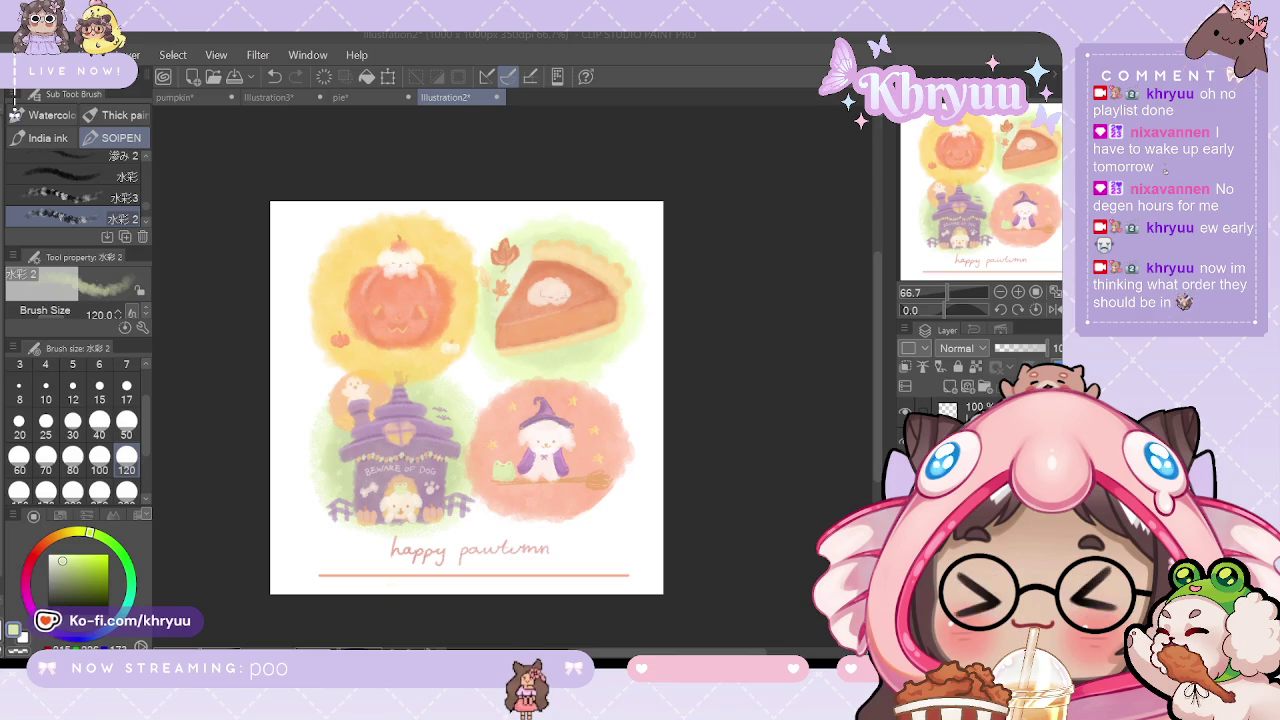
{"action": "key", "text": "Delete"}
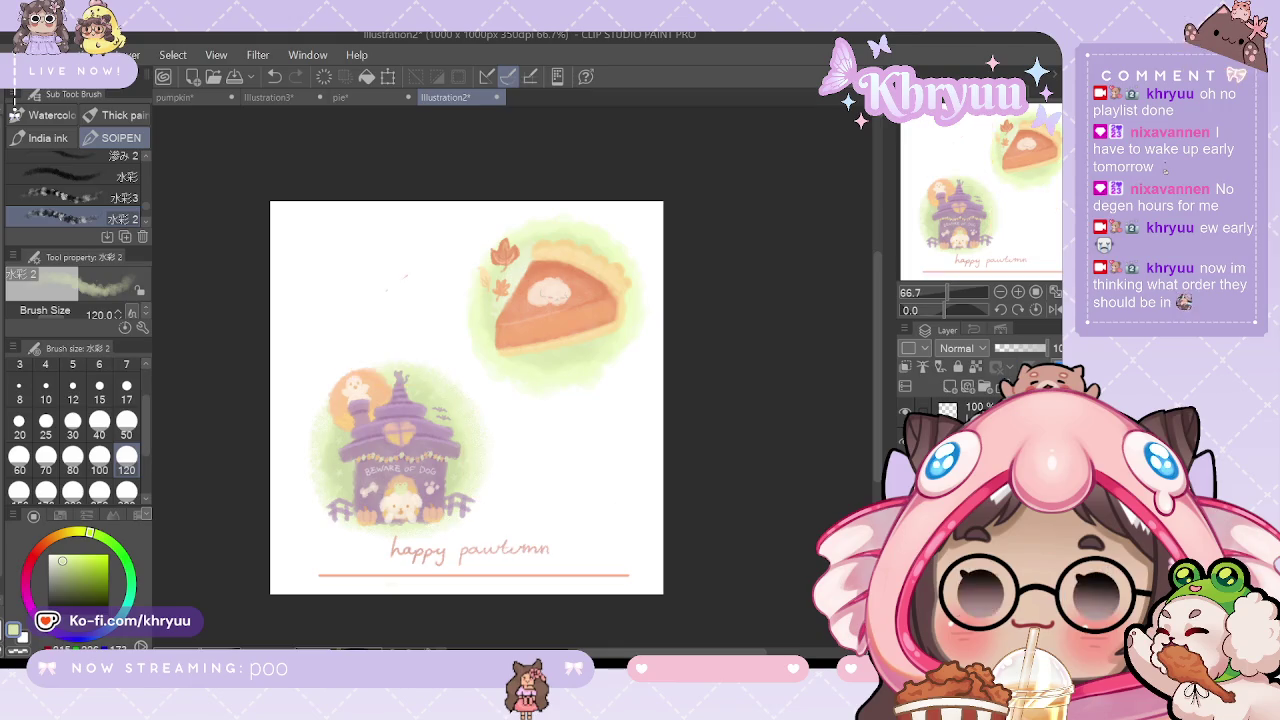
Step: Restore both vignettes, trial-move the witch-dog area upward, then cancel the transform and deselect
{"action": "key", "text": "ctrl+z"}
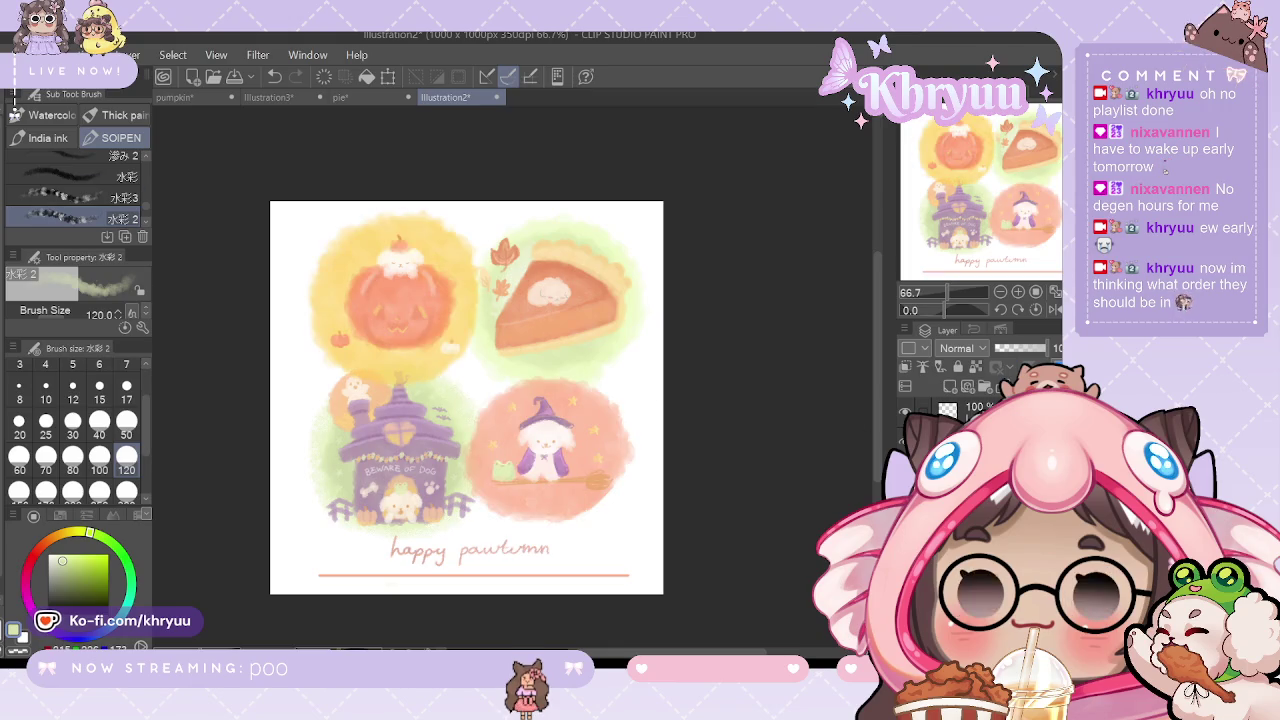
{"action": "key", "text": "m"}
{"action": "left_click_drag", "start_coordinate": [437, 348], "coordinate": [664, 567]}
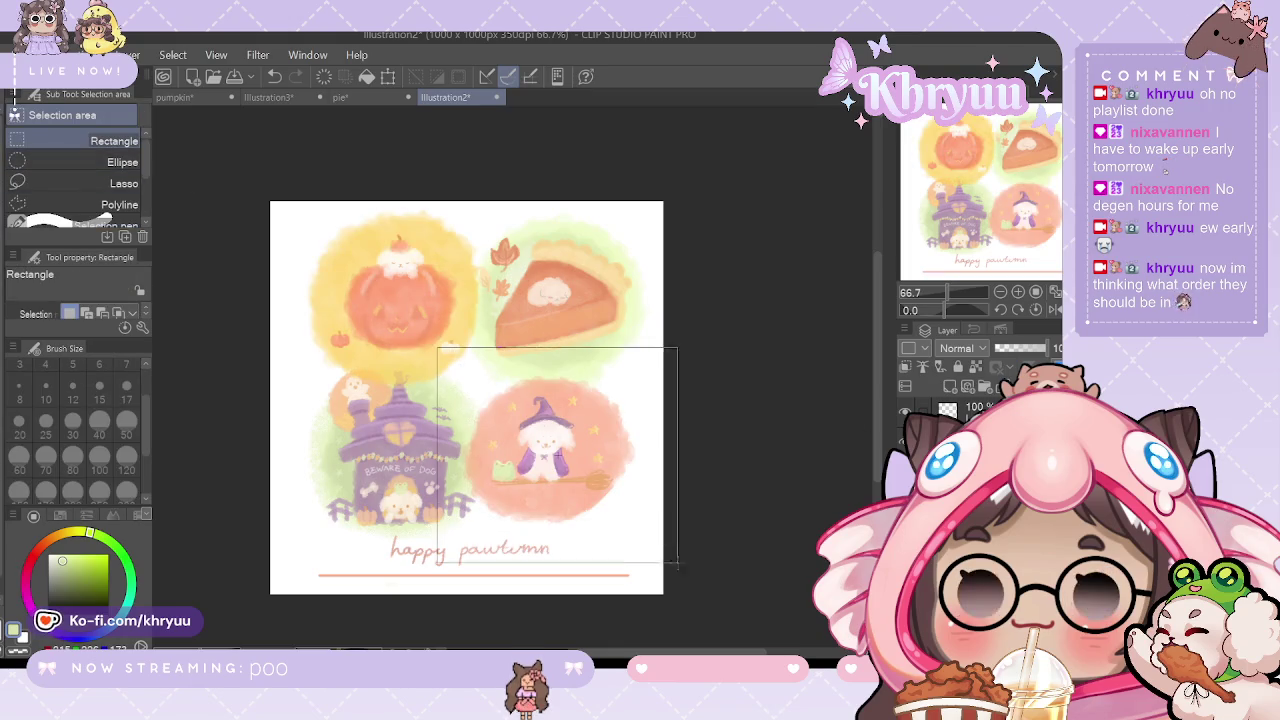
{"action": "left_click", "coordinate": [615, 594]}
{"action": "mouse_move", "coordinate": [596, 508]}
{"action": "left_mouse_down"}
{"action": "mouse_move", "coordinate": [596, 373]}
{"action": "mouse_move", "coordinate": [608, 354]}
{"action": "mouse_move", "coordinate": [608, 367]}
{"action": "left_mouse_up"}
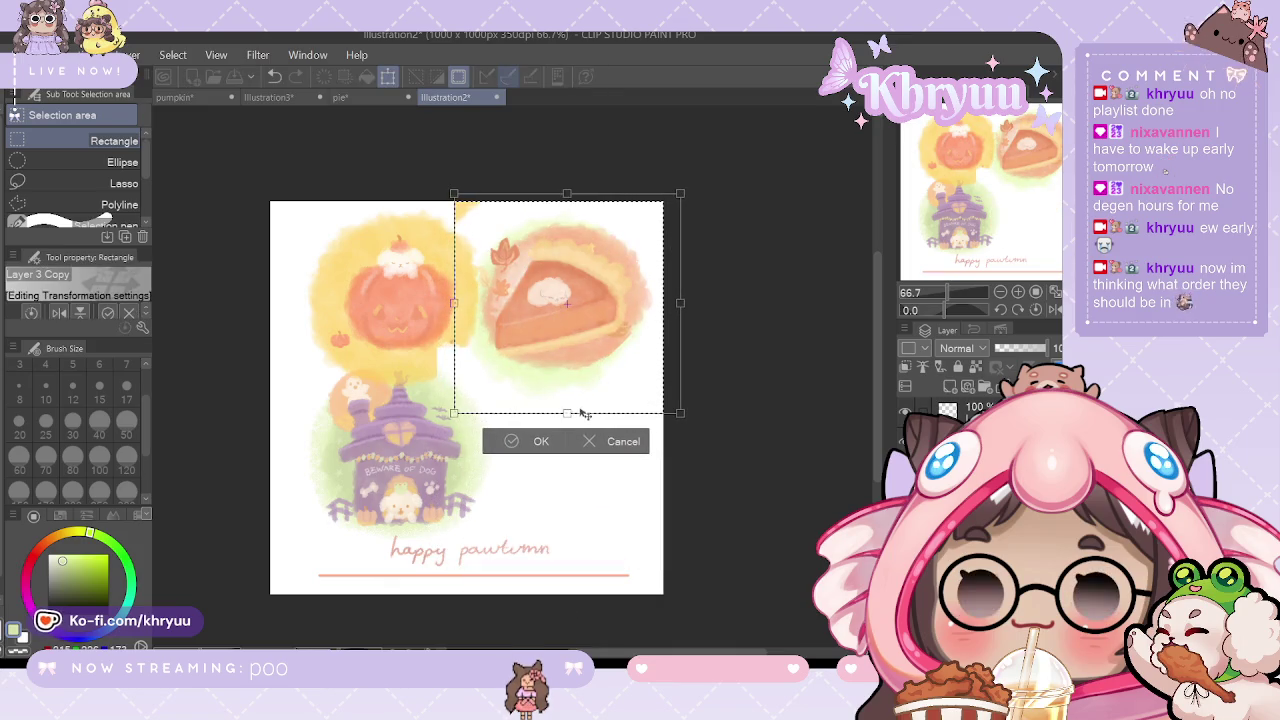
{"action": "left_click", "coordinate": [597, 441]}
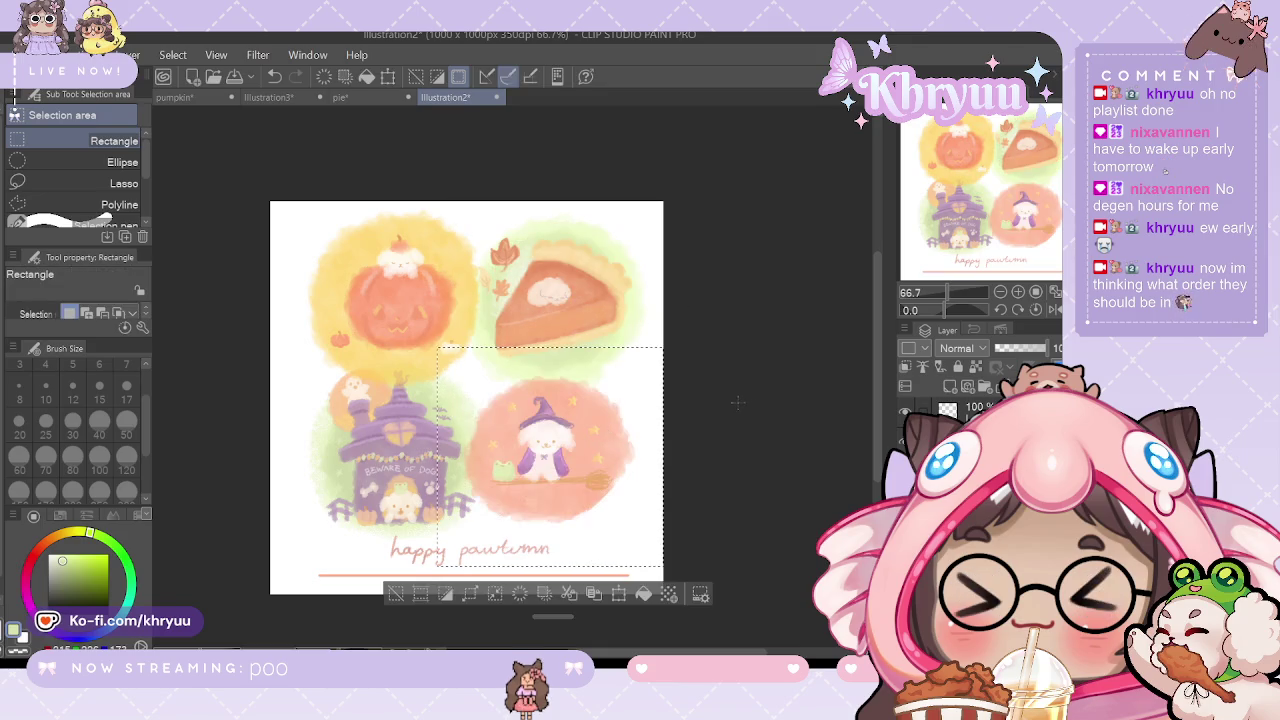
{"action": "key", "text": "ctrl+d"}
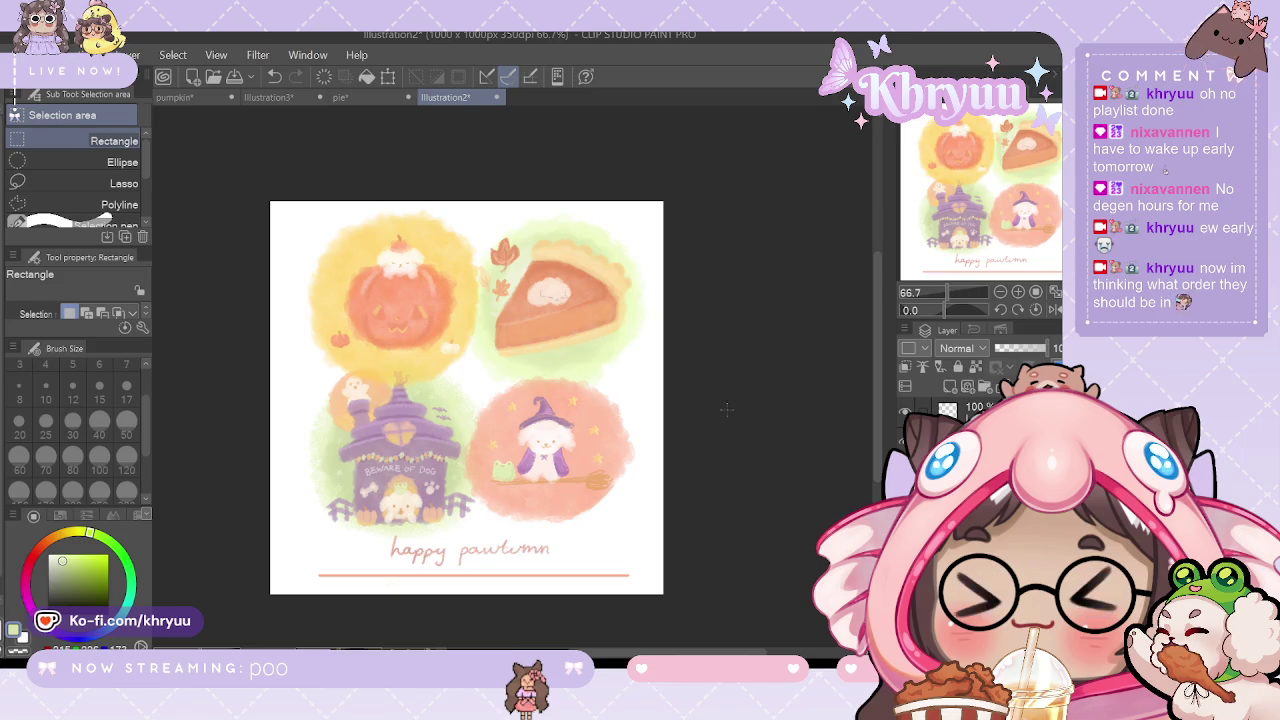
Step: Open the pie document, outline the whipped cream as a cloud, and switch the colour to white
{"action": "left_click", "coordinate": [345, 97]}
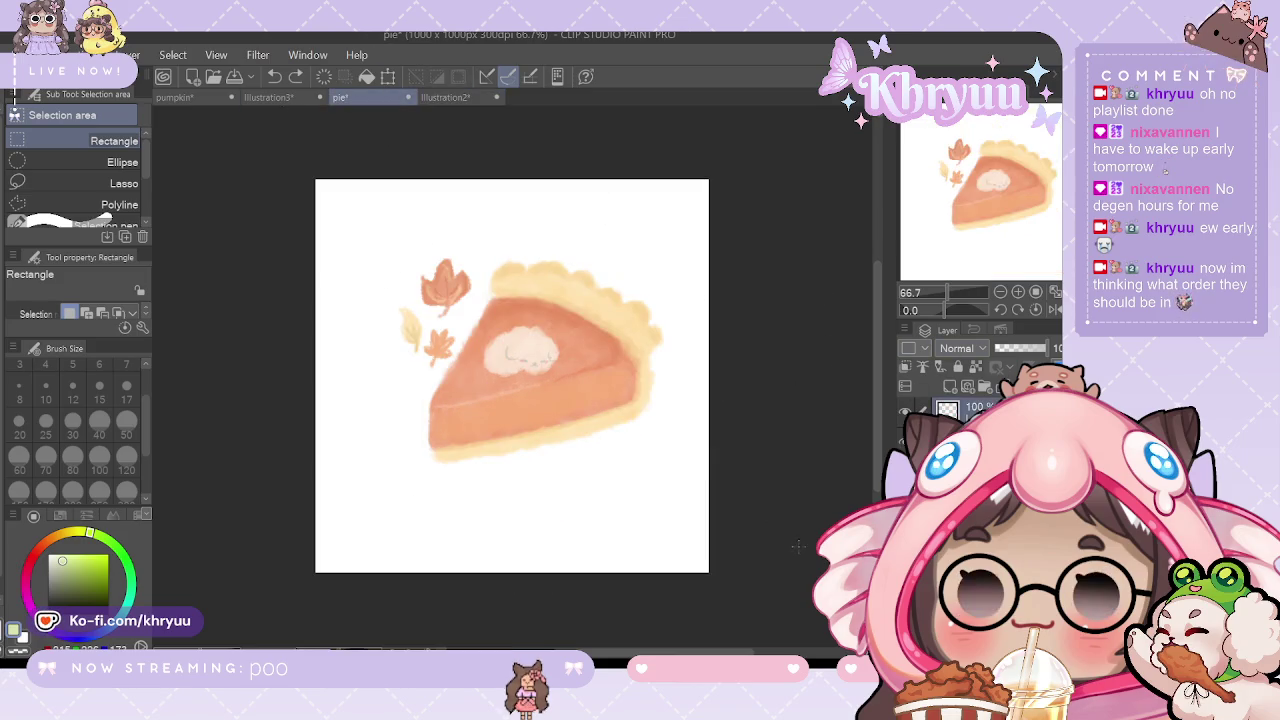
{"action": "scroll", "coordinate": [960, 405], "scroll_direction": "down", "scroll_amount": 1}
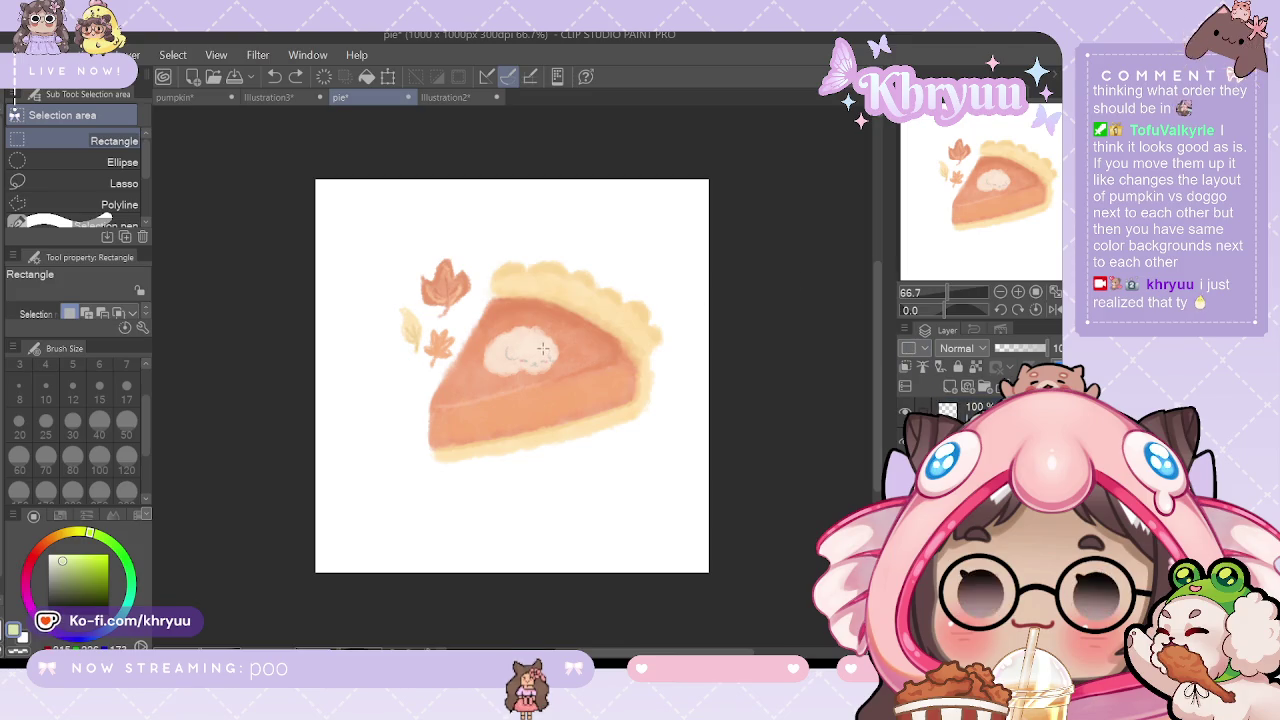
{"action": "key", "text": "b"}
{"action": "left_click_drag", "start_coordinate": [532, 354], "coordinate": [548, 352]}
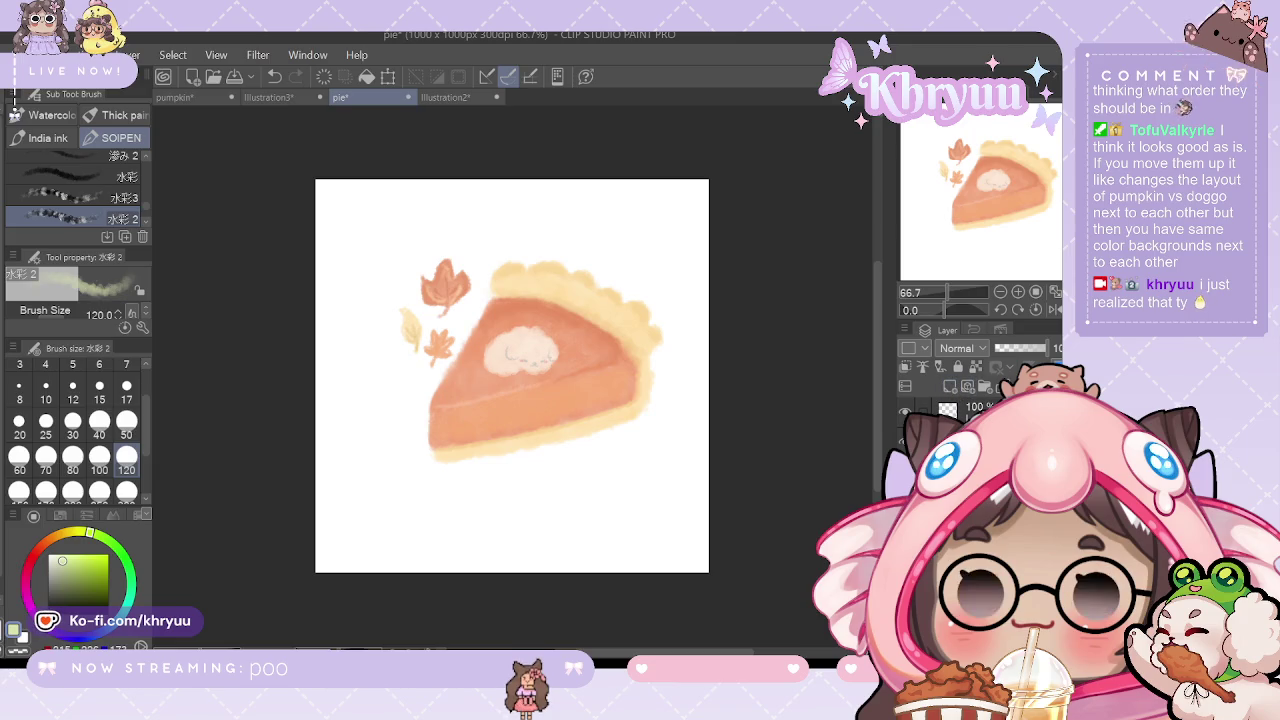
{"action": "key", "text": "ctrl+alt+0"}
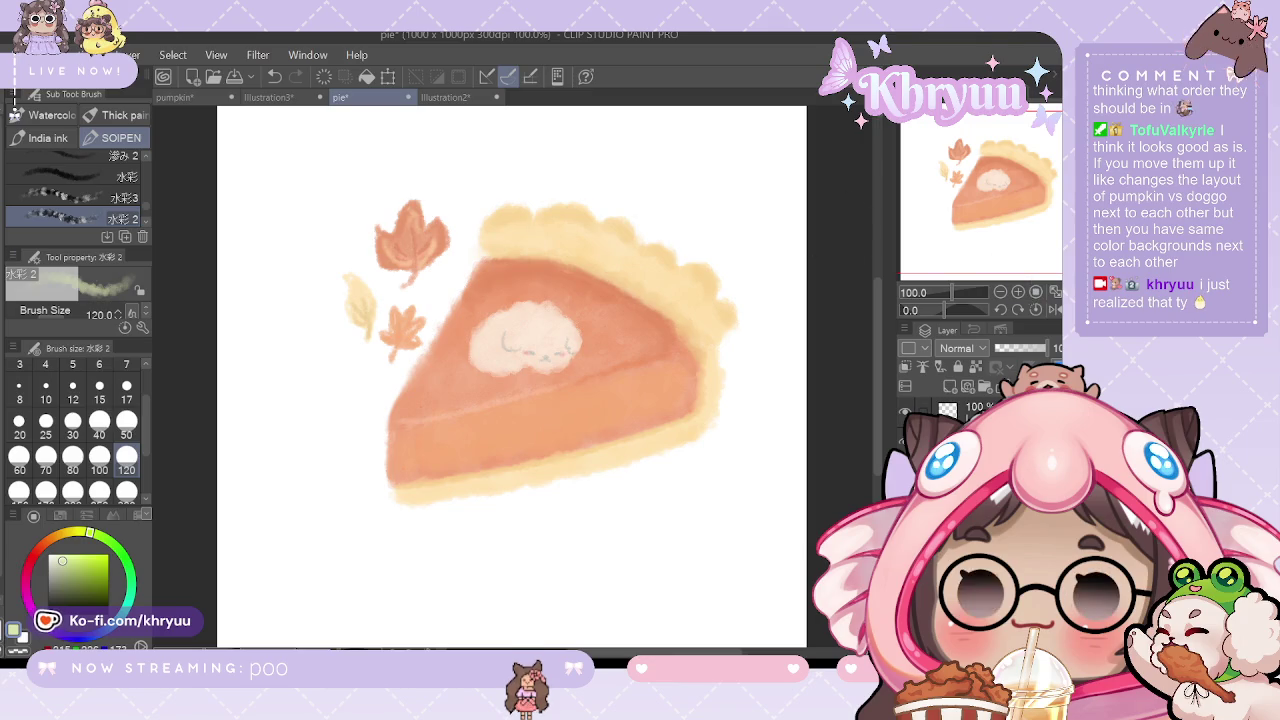
{"action": "key", "text": "x"}
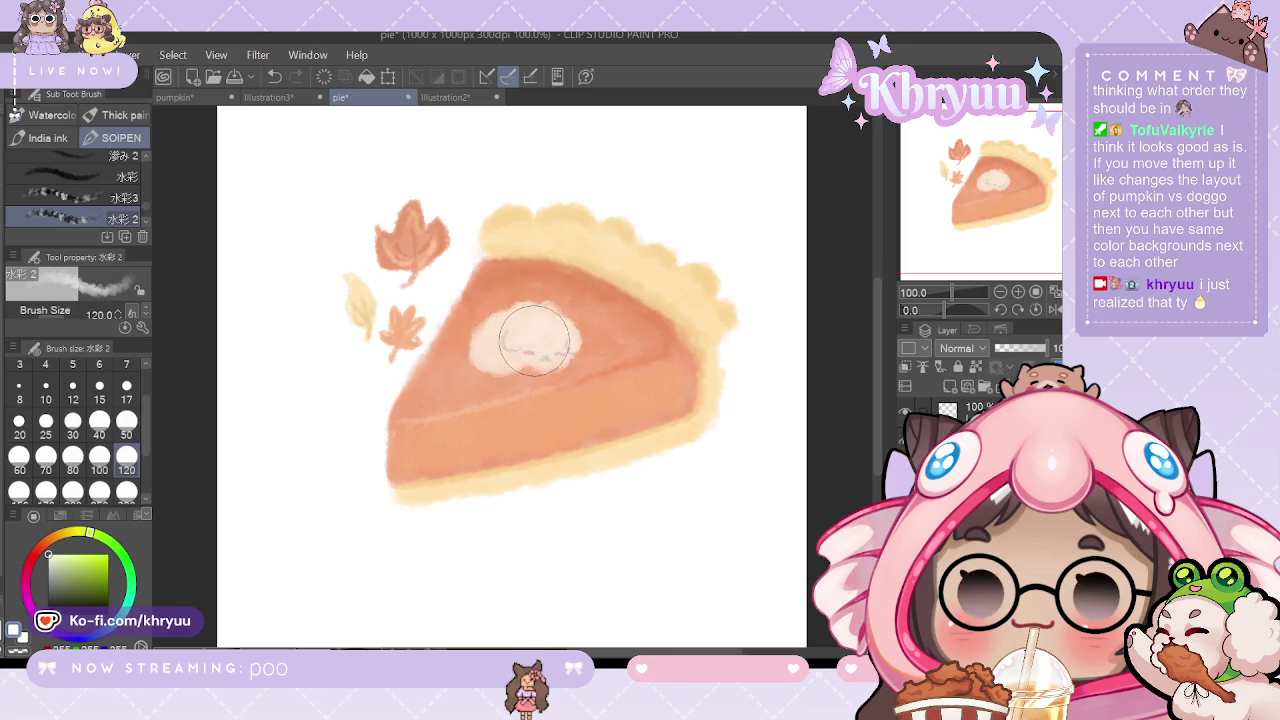
Step: Repaint the whipped cream in white, making it whiter and fuller with touched-up edges
{"action": "key", "text": "ctrl+z"}
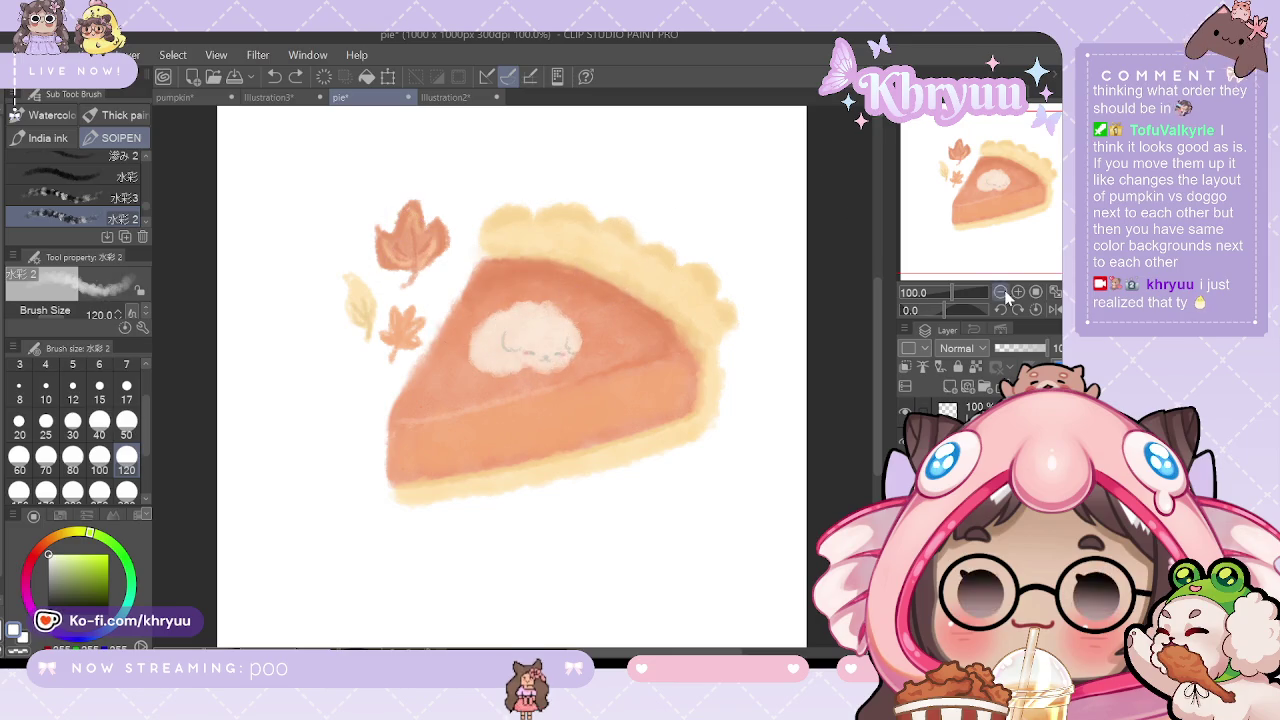
{"action": "scroll", "coordinate": [512, 377], "scroll_direction": "up", "scroll_amount": 1}
{"action": "left_click", "coordinate": [127, 423]}
{"action": "mouse_move", "coordinate": [520, 310]}
{"action": "left_mouse_down"}
{"action": "mouse_move", "coordinate": [580, 300]}
{"action": "mouse_move", "coordinate": [514, 328]}
{"action": "left_mouse_up"}
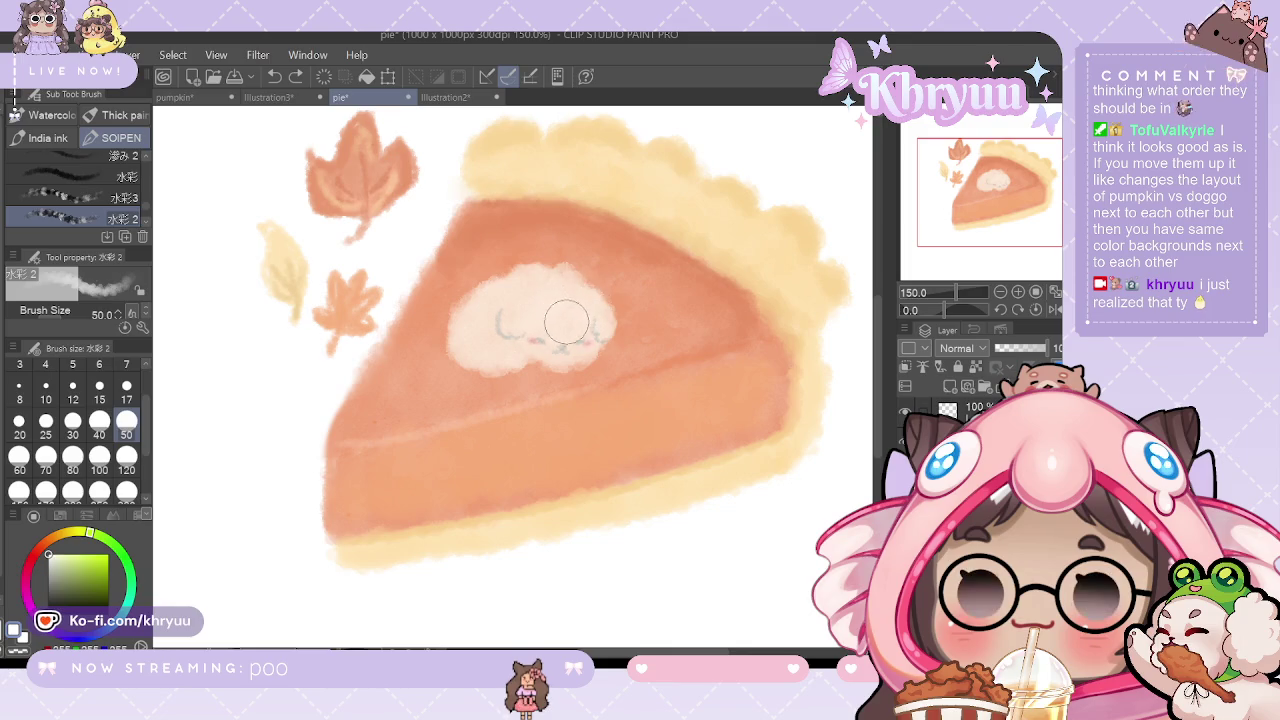
{"action": "left_click_drag", "start_coordinate": [566, 320], "coordinate": [572, 320]}
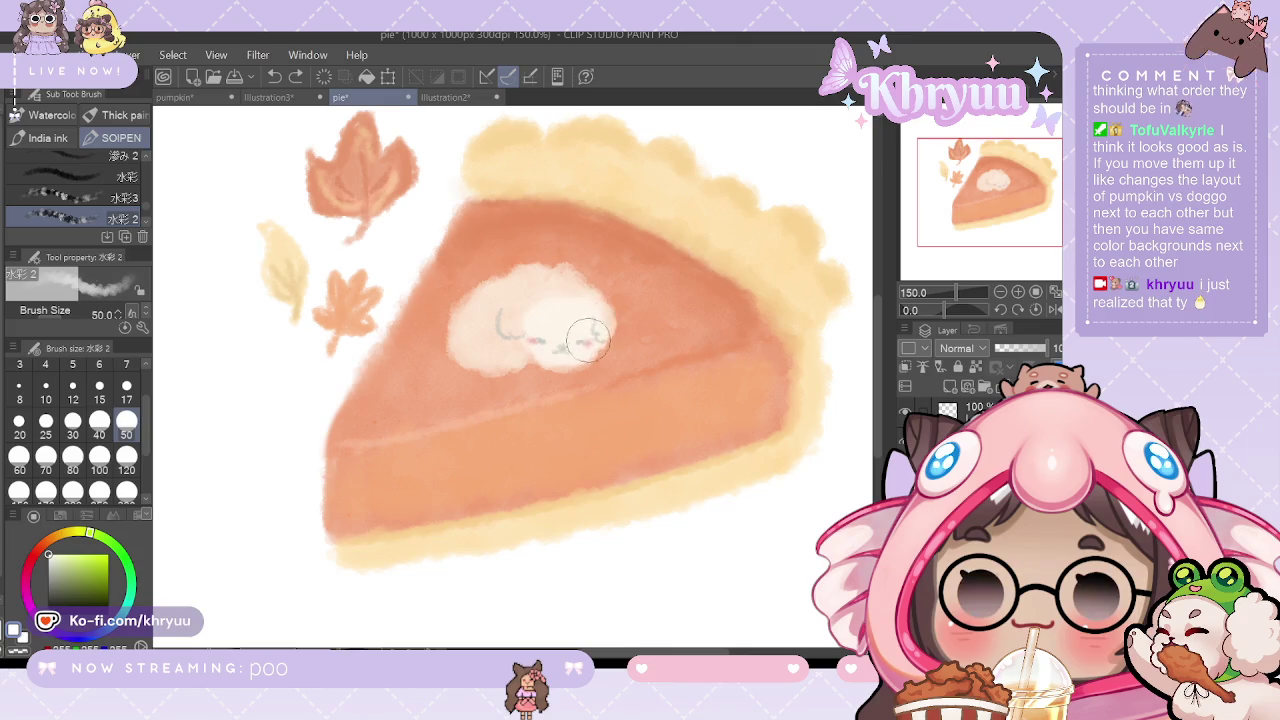
{"action": "left_click_drag", "start_coordinate": [531, 300], "coordinate": [503, 323]}
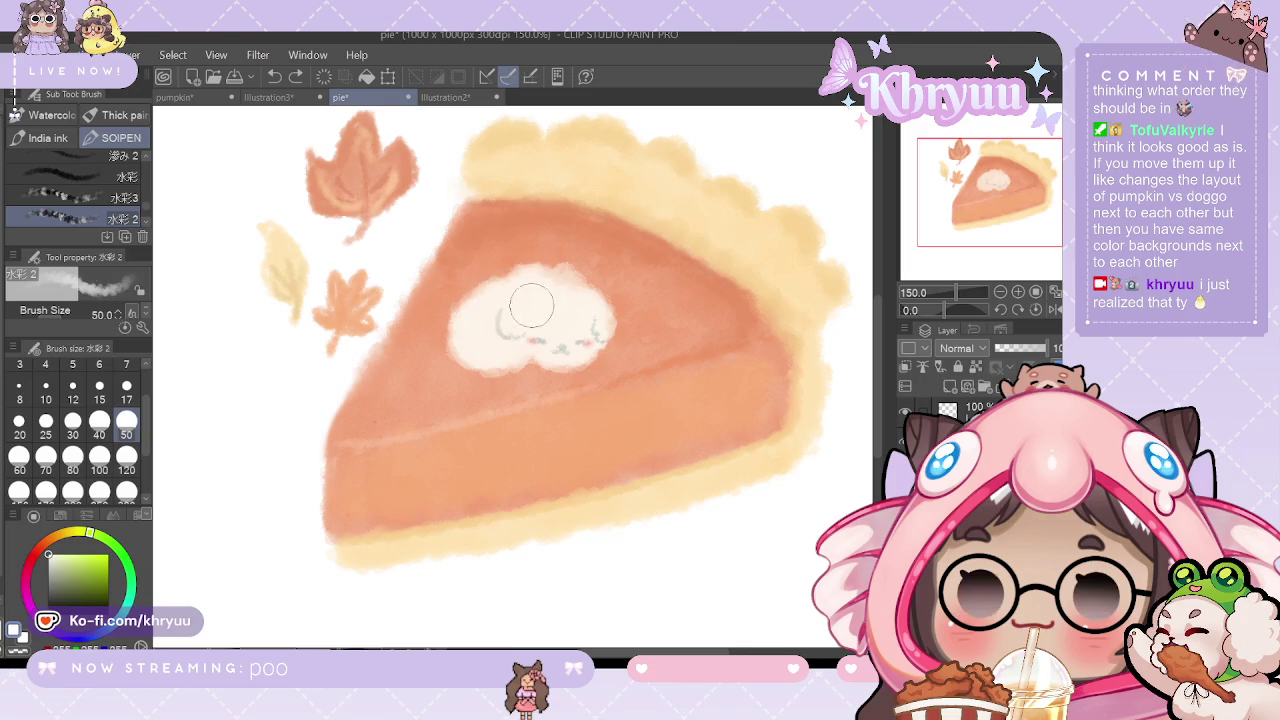
{"action": "left_click_drag", "start_coordinate": [552, 284], "coordinate": [540, 300]}
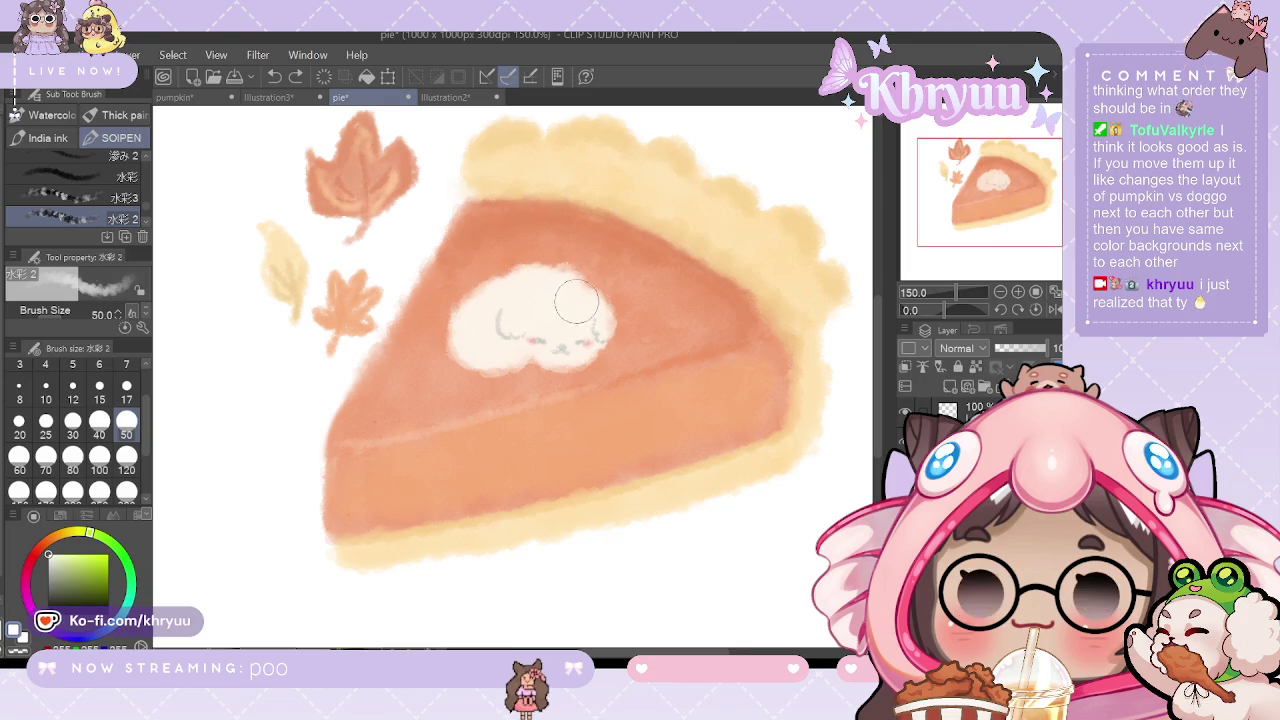
Step: Compare the cream painting with undo/redo, drop the last stroke, and zoom out to the page
{"action": "left_click", "coordinate": [1000, 293]}
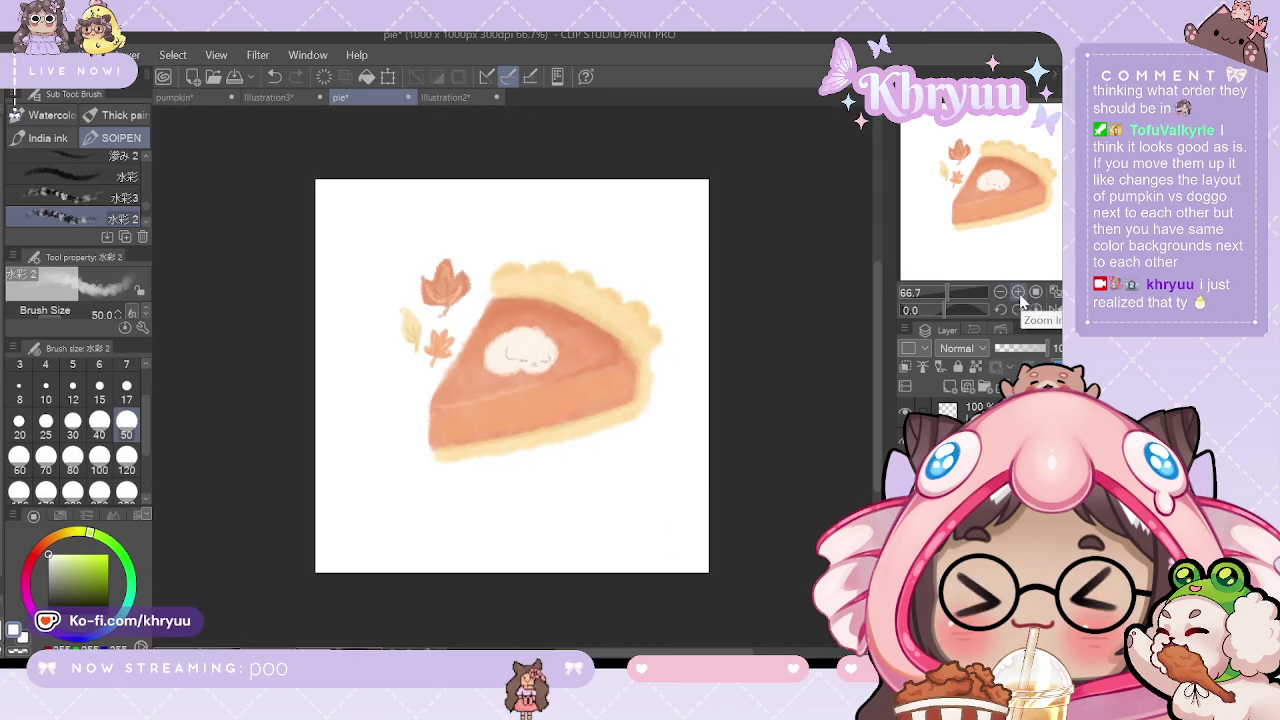
{"action": "left_click", "coordinate": [1017, 294]}
{"action": "key", "text": "ctrl+z"}
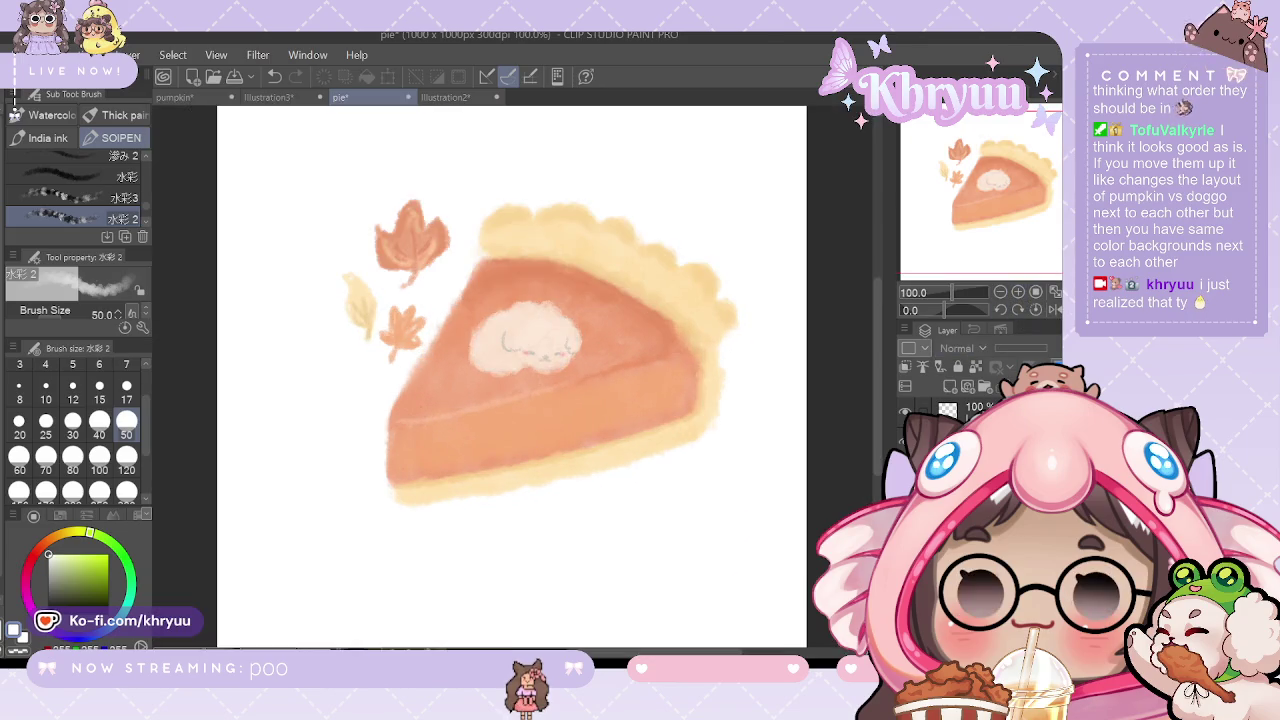
{"action": "key", "text": "ctrl+y"}
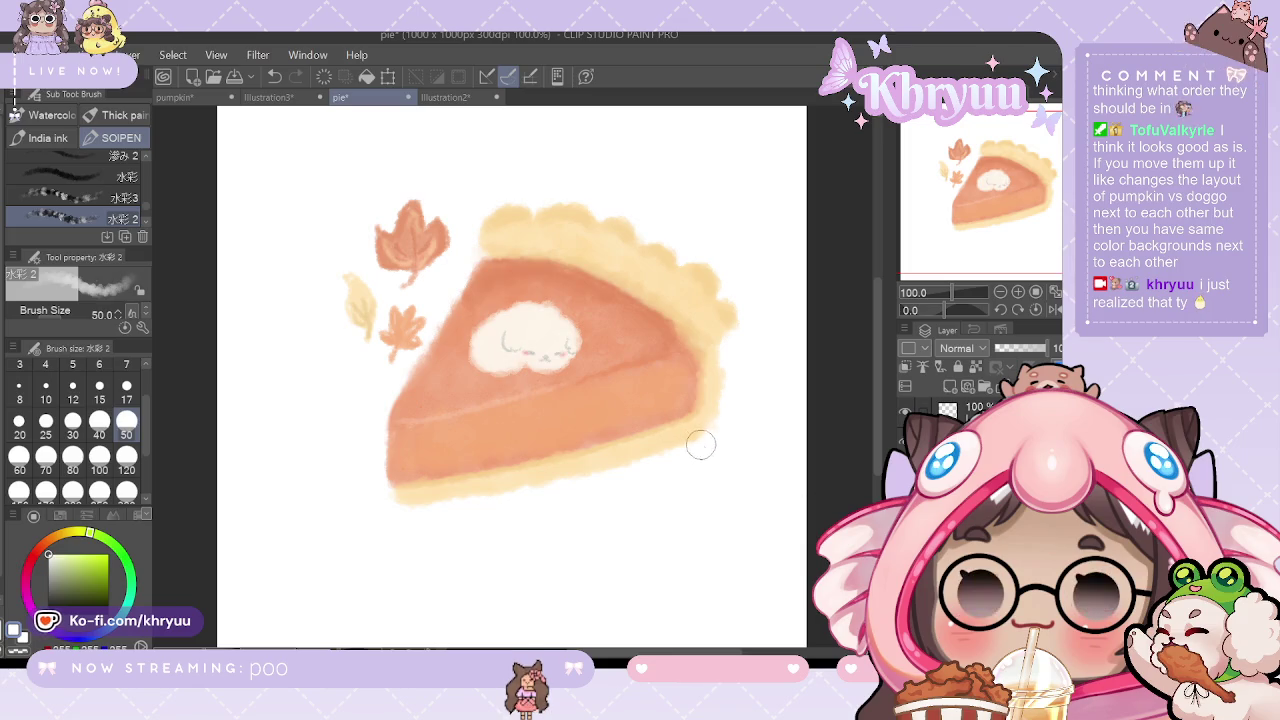
{"action": "key", "text": "ctrl+z"}
{"action": "left_click", "coordinate": [1018, 293]}
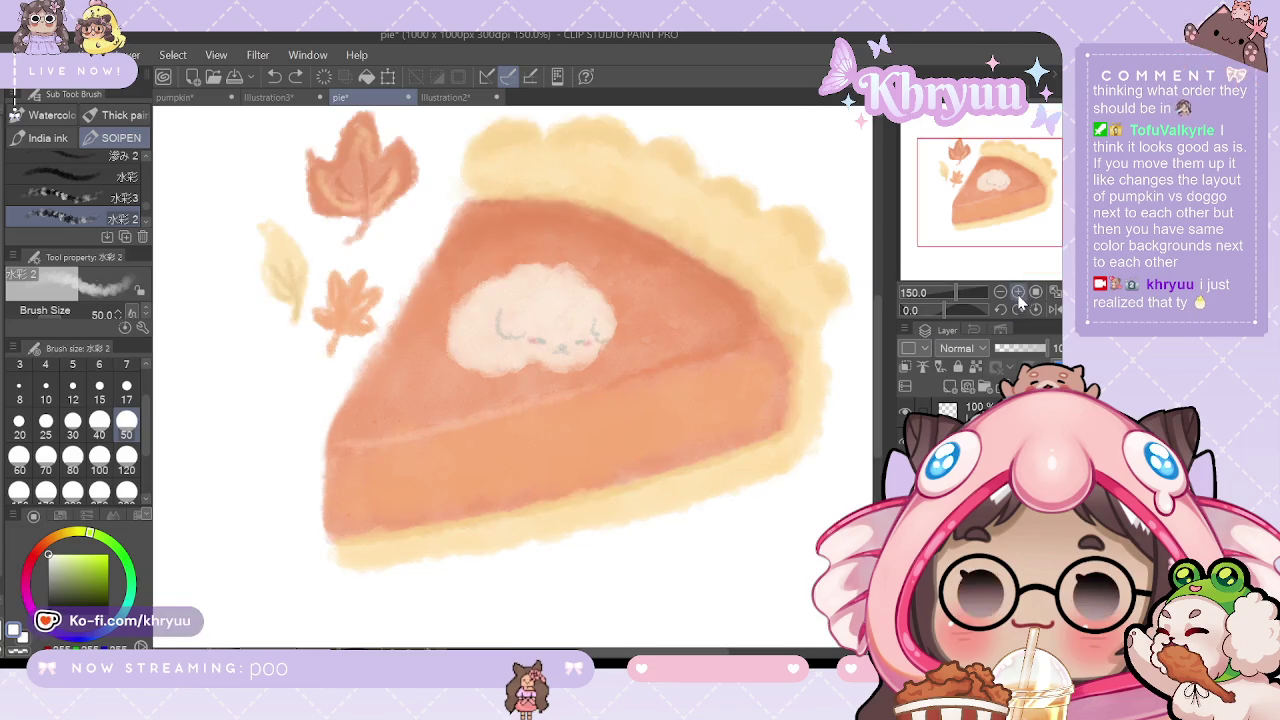
{"action": "key", "text": "ctrl+minus"}
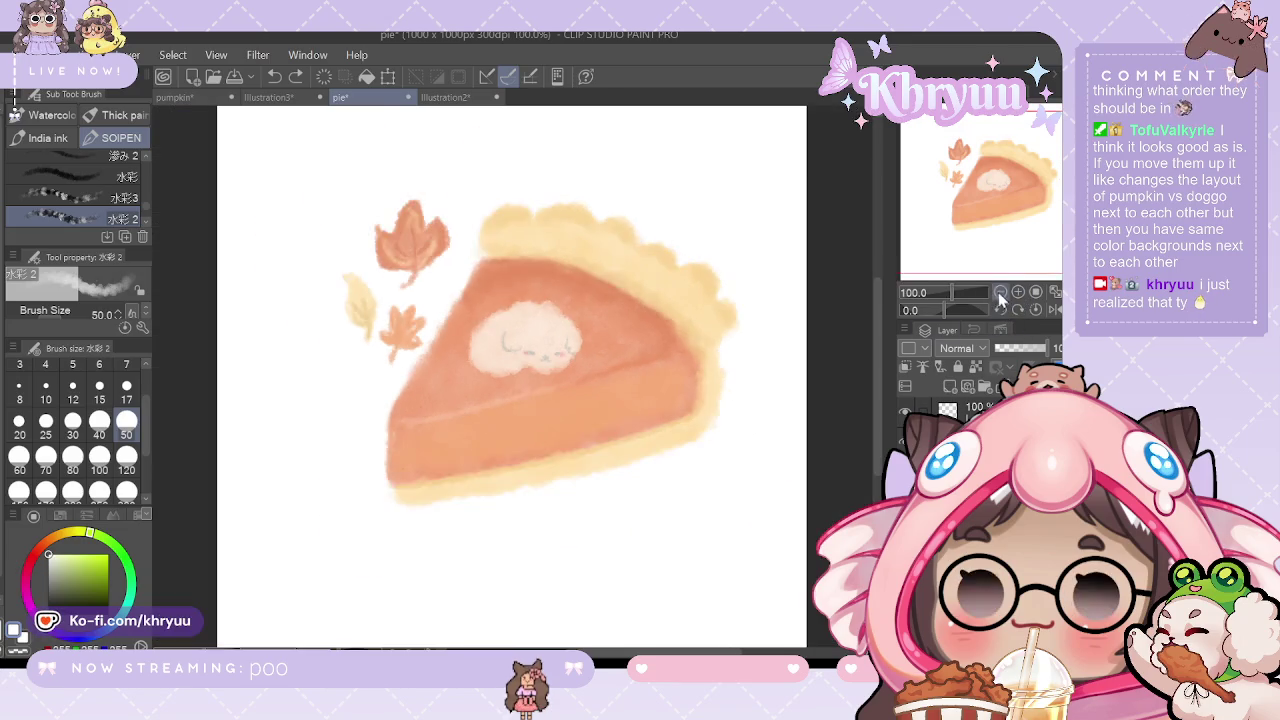
{"action": "key", "text": "ctrl+minus"}
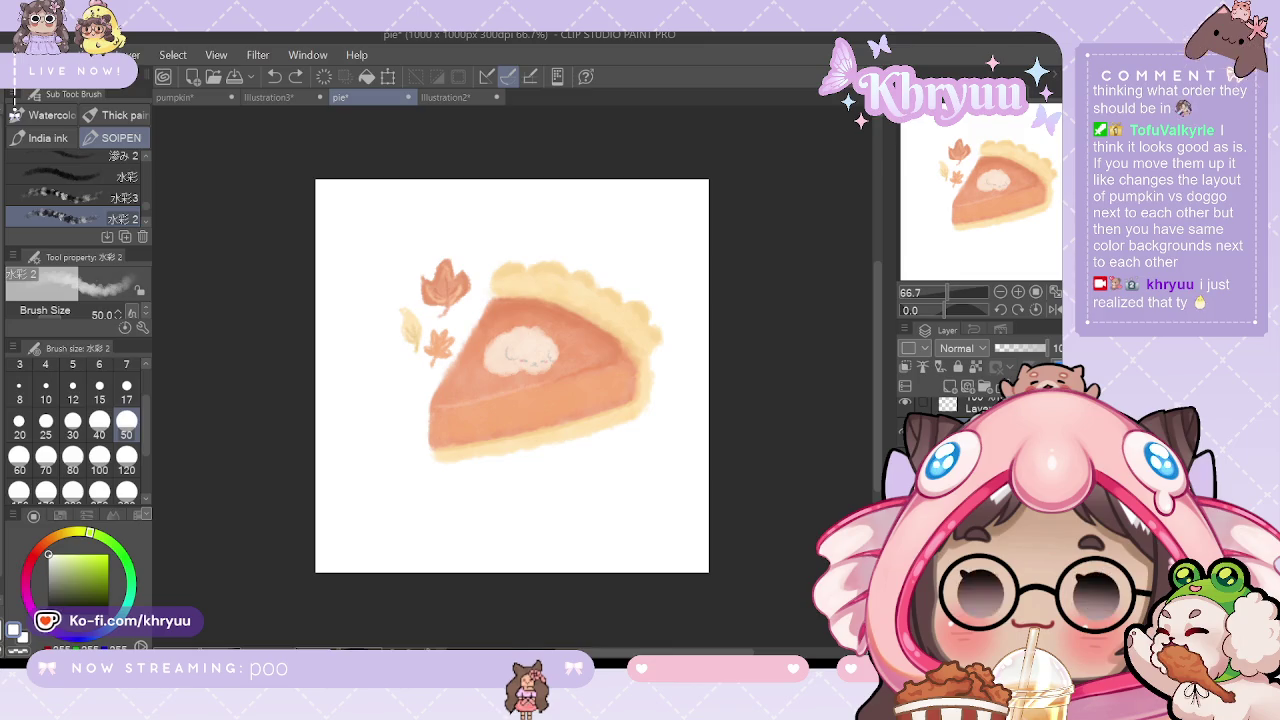
{"action": "left_click", "coordinate": [944, 391]}
Step: Fill the background around the pie with black and view it at 100%
{"action": "key", "text": "g"}
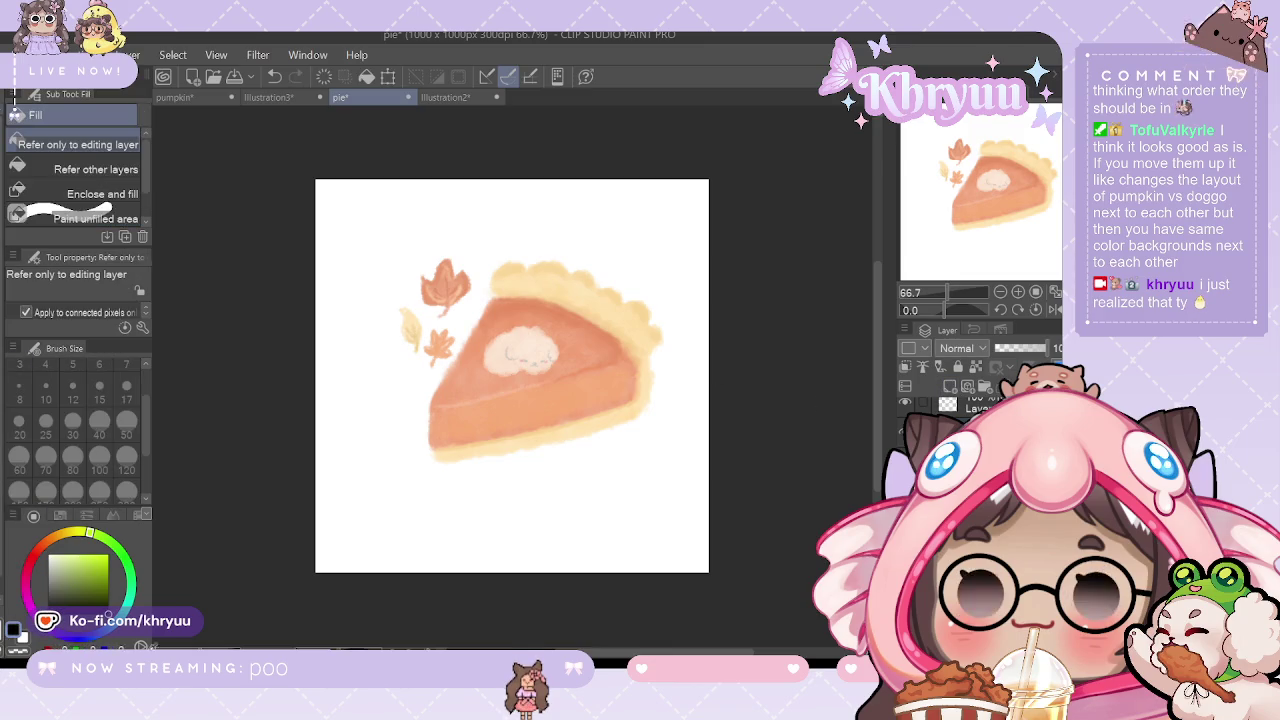
{"action": "left_click", "coordinate": [684, 527]}
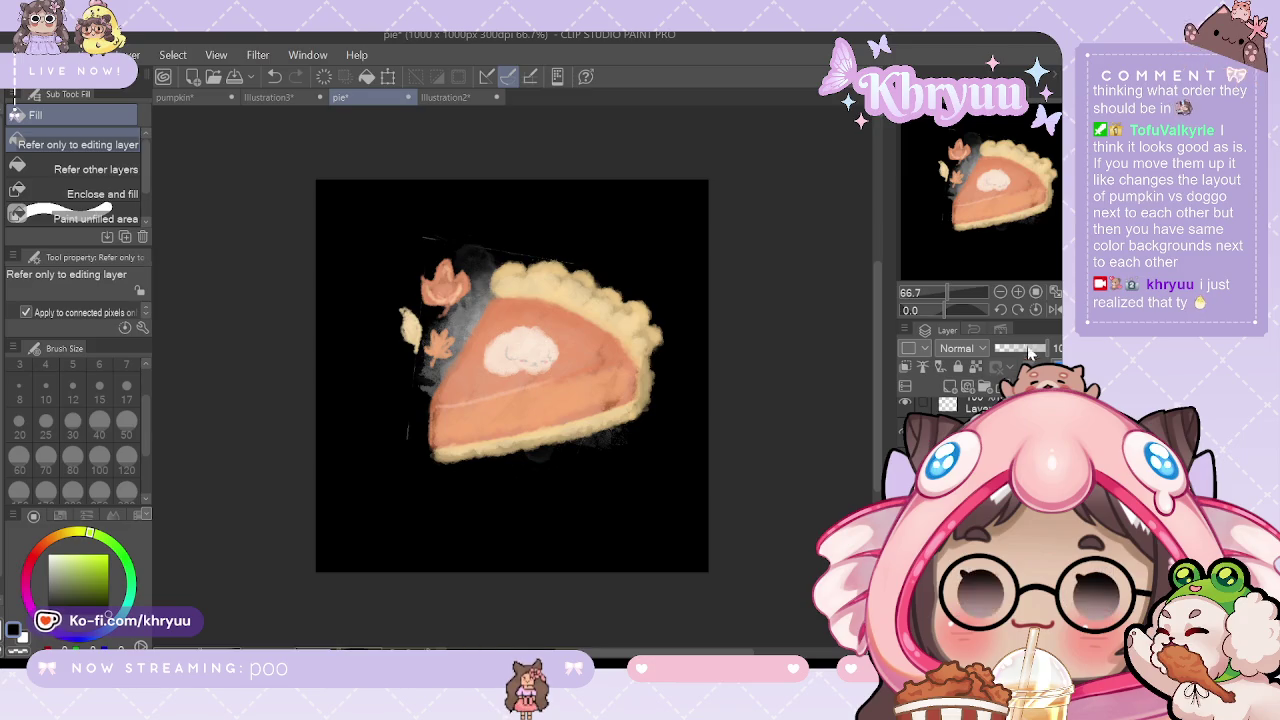
{"action": "left_click", "coordinate": [1019, 293]}
Step: Rough-erase the stray grey smoke around the leaves and along the crust's upper-left edge
{"action": "key", "text": "e"}
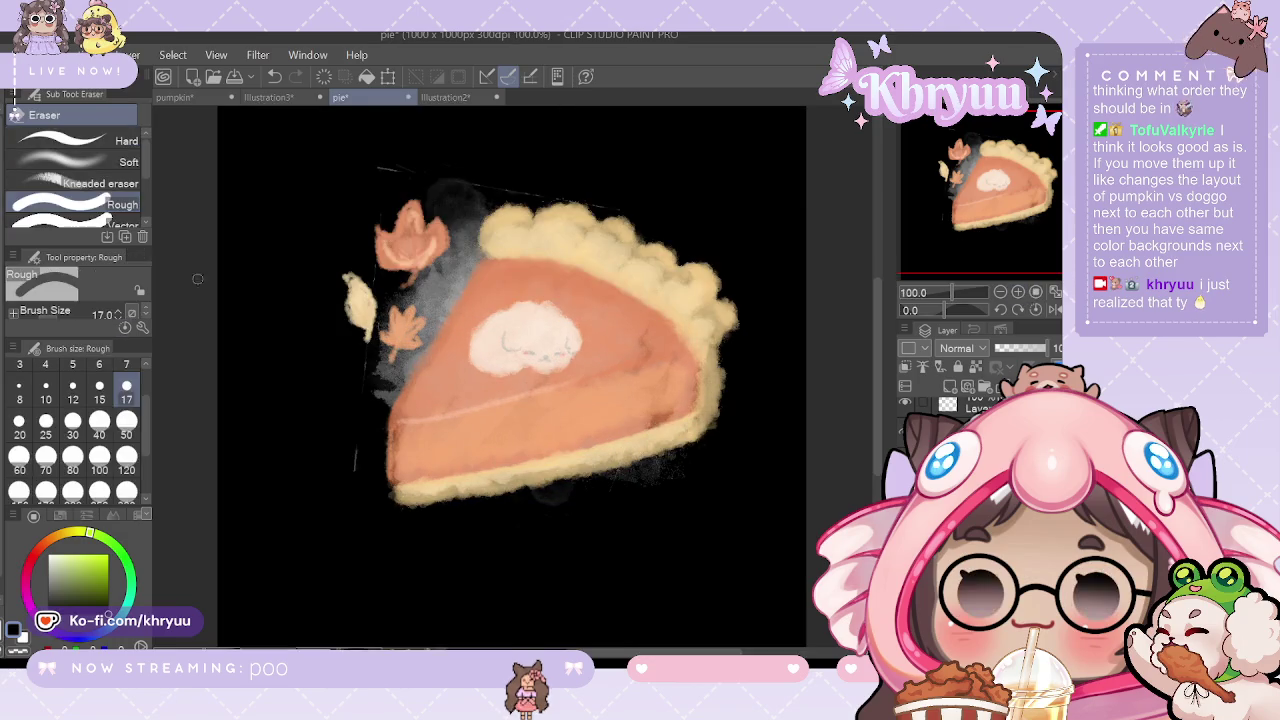
{"action": "left_click_drag", "start_coordinate": [462, 228], "coordinate": [432, 268]}
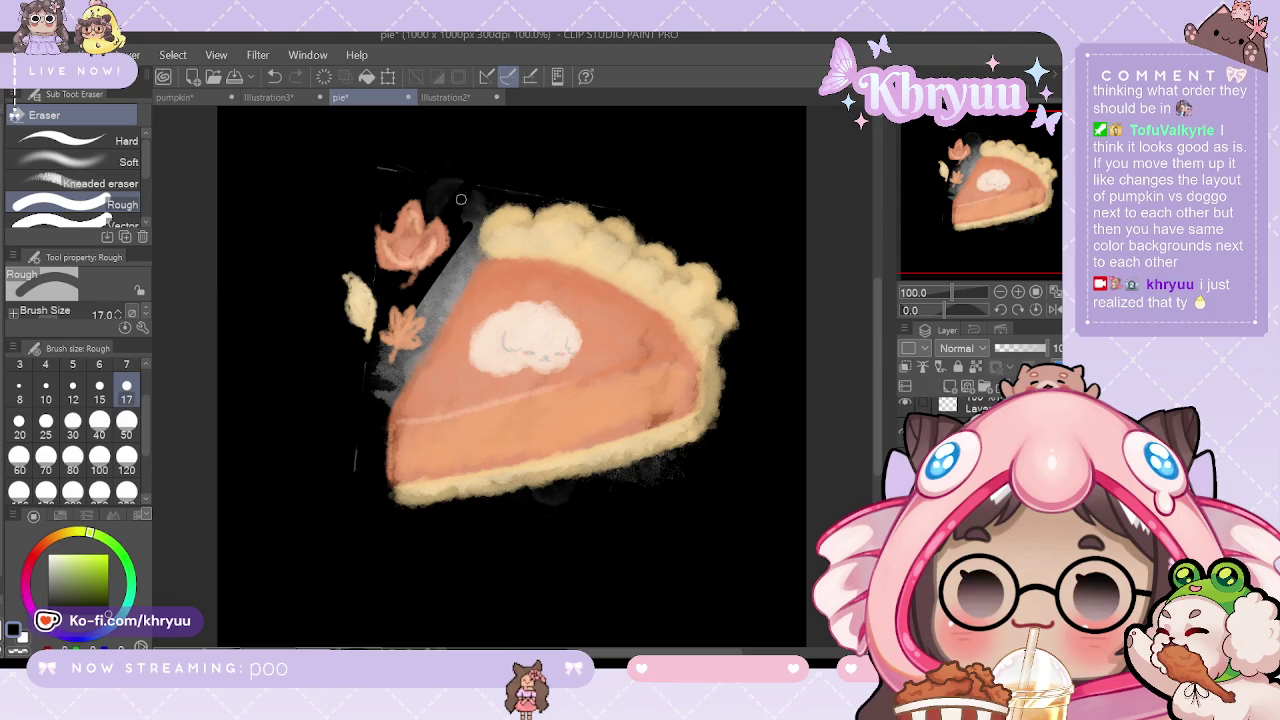
{"action": "left_click_drag", "start_coordinate": [461, 199], "coordinate": [462, 248]}
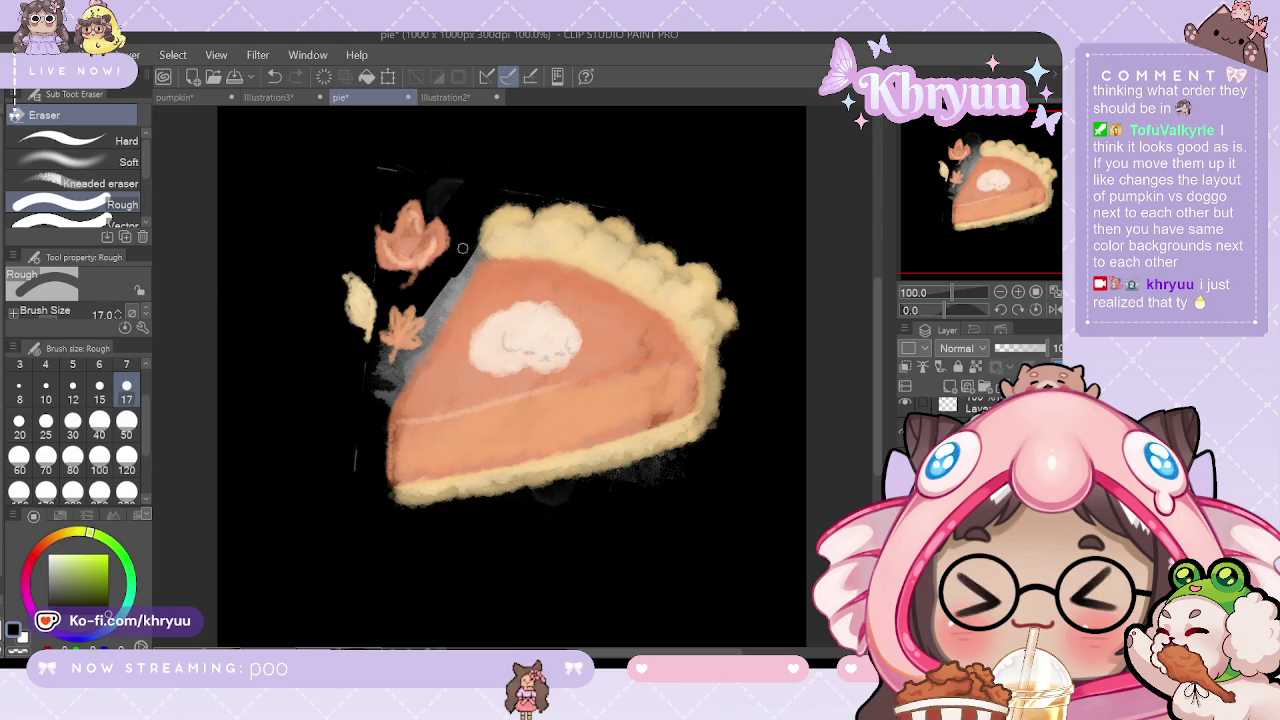
{"action": "key", "text": "ctrl+z"}
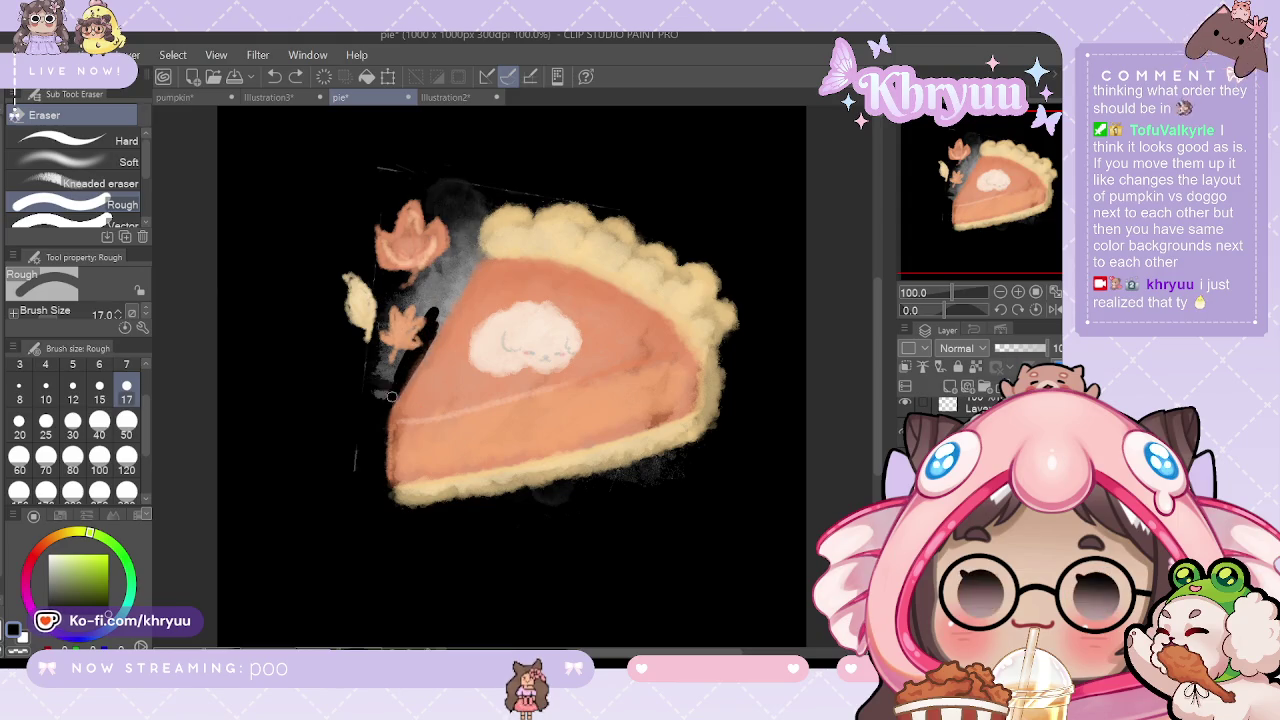
{"action": "mouse_move", "coordinate": [415, 285]}
{"action": "left_mouse_down"}
{"action": "mouse_move", "coordinate": [396, 313]}
{"action": "mouse_move", "coordinate": [416, 355]}
{"action": "mouse_move", "coordinate": [383, 351]}
{"action": "mouse_move", "coordinate": [394, 393]}
{"action": "mouse_move", "coordinate": [457, 270]}
{"action": "left_mouse_up"}
{"action": "key", "text": "ctrl+z"}
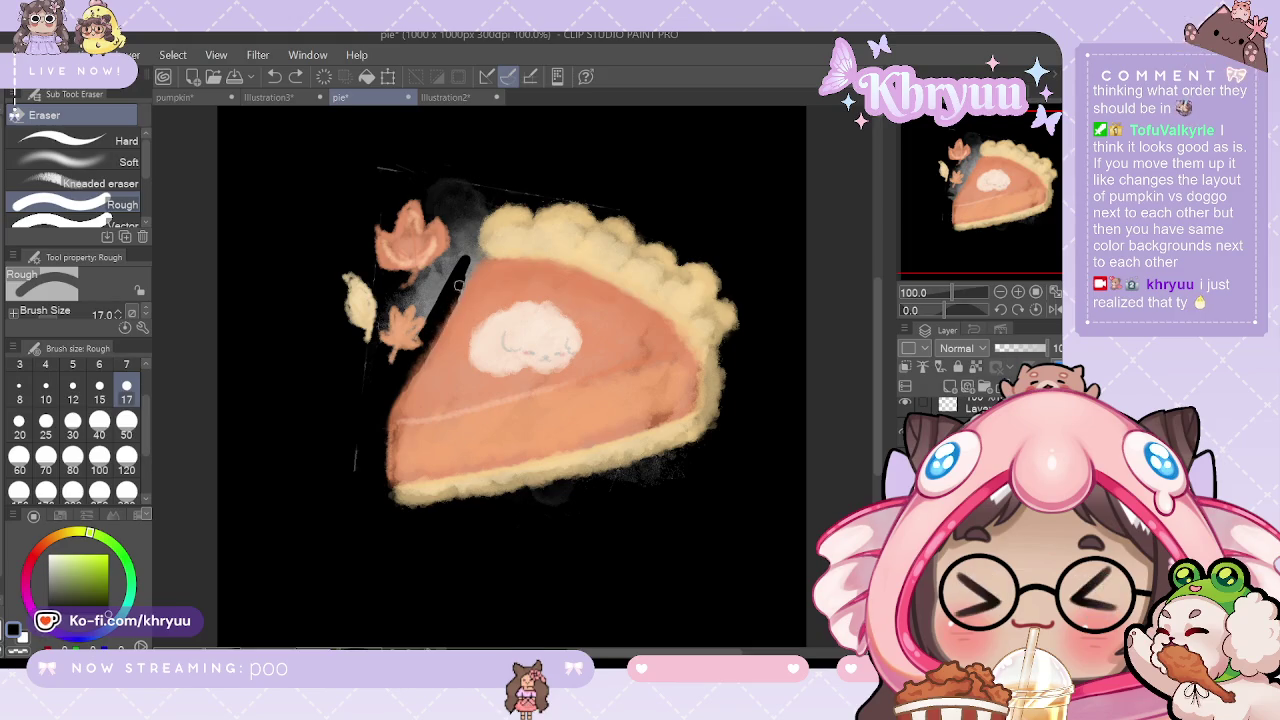
{"action": "key", "text": "ctrl+z"}
{"action": "mouse_move", "coordinate": [463, 203]}
{"action": "left_mouse_down"}
{"action": "mouse_move", "coordinate": [381, 325]}
{"action": "mouse_move", "coordinate": [378, 375]}
{"action": "left_mouse_up"}
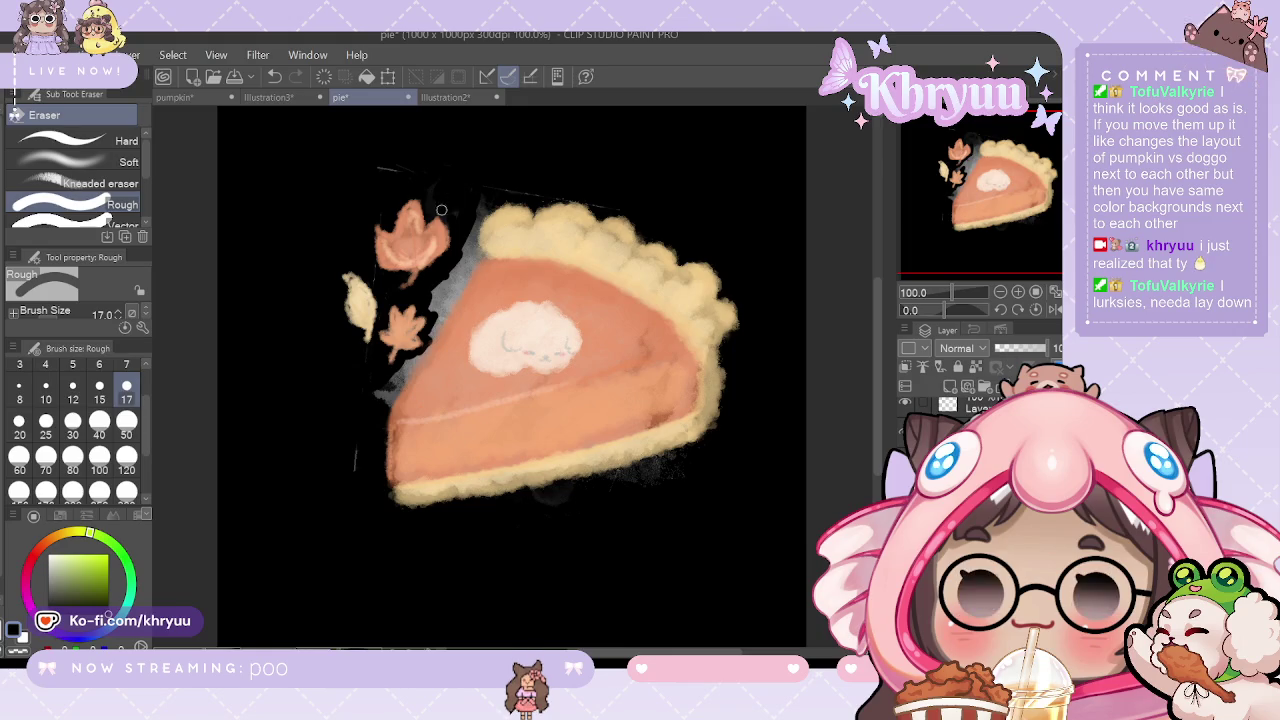
{"action": "mouse_move", "coordinate": [441, 210]}
{"action": "left_mouse_down"}
{"action": "mouse_move", "coordinate": [489, 196]}
{"action": "mouse_move", "coordinate": [447, 273]}
{"action": "left_mouse_up"}
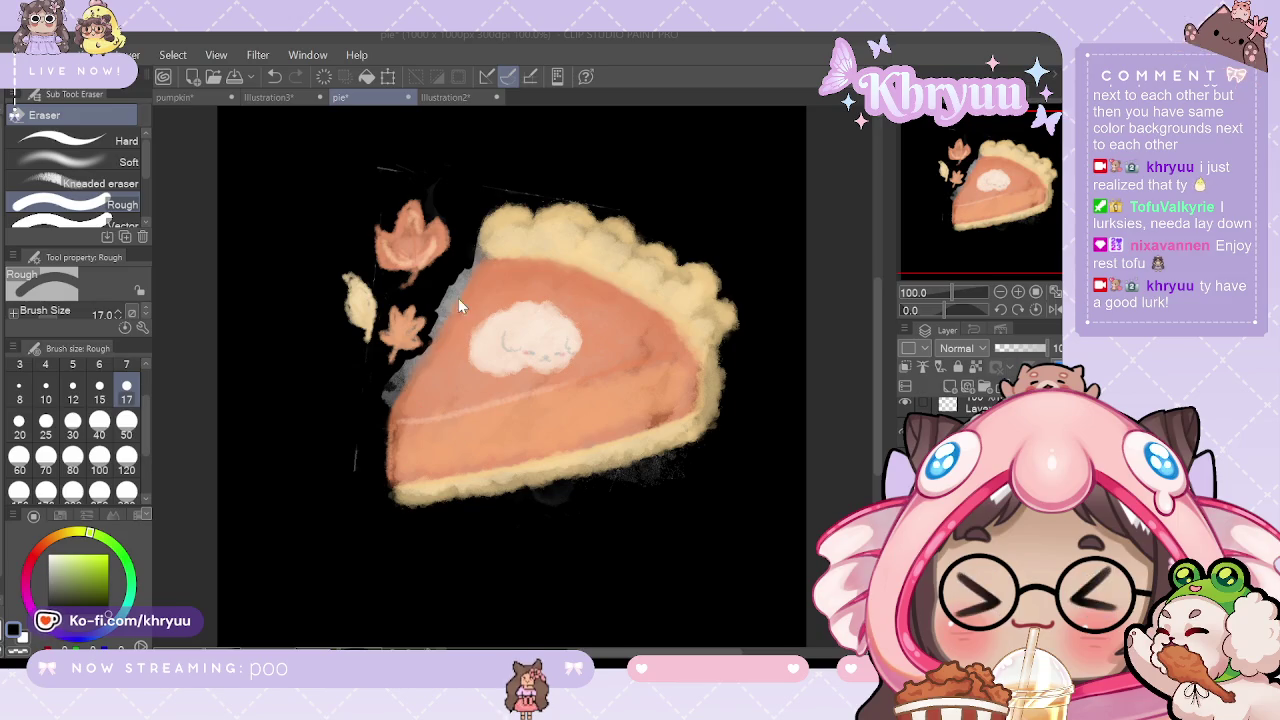
Step: Carefully erase the remaining light grey streaks on the pie's upper-left edge
{"action": "left_click", "coordinate": [382, 398]}
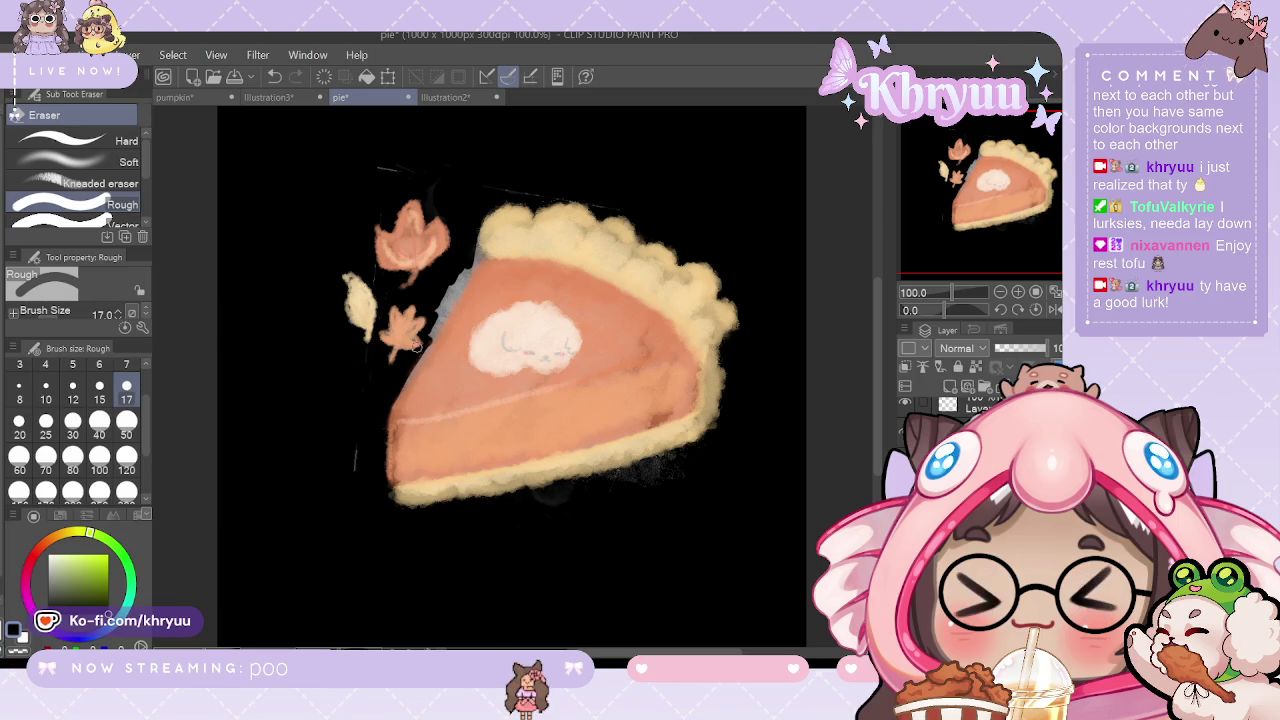
{"action": "left_click_drag", "start_coordinate": [452, 298], "coordinate": [436, 328]}
{"action": "key", "text": "ctrl+z"}
{"action": "left_click_drag", "start_coordinate": [436, 325], "coordinate": [452, 295]}
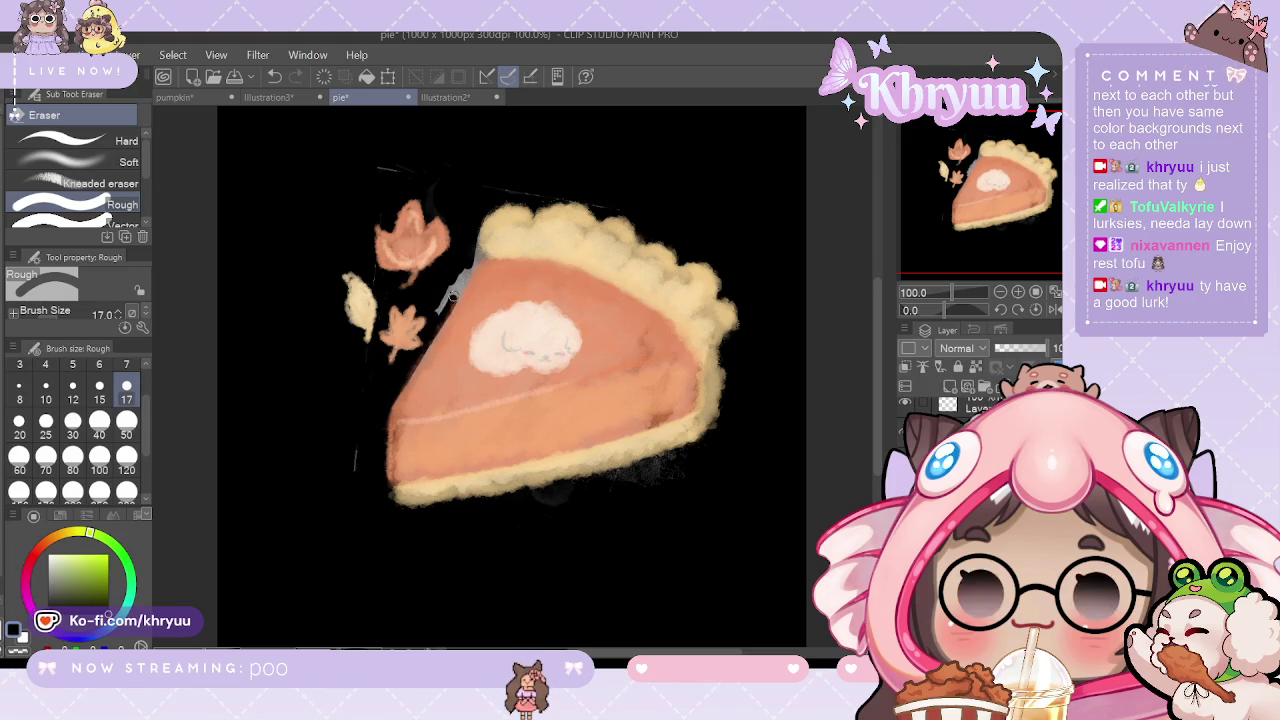
{"action": "left_click_drag", "start_coordinate": [421, 349], "coordinate": [447, 310]}
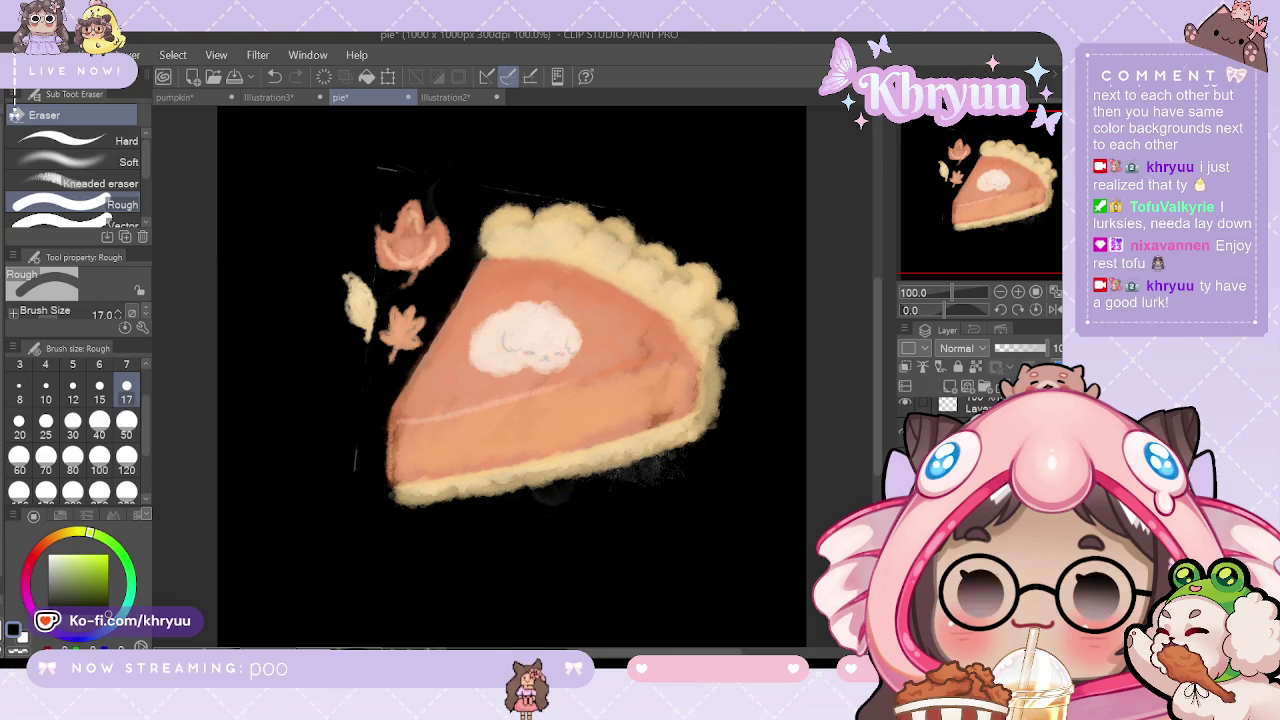
Step: Glance at Illustration2, then delete the black backdrop layer from the pie document
{"action": "left_click", "coordinate": [445, 97]}
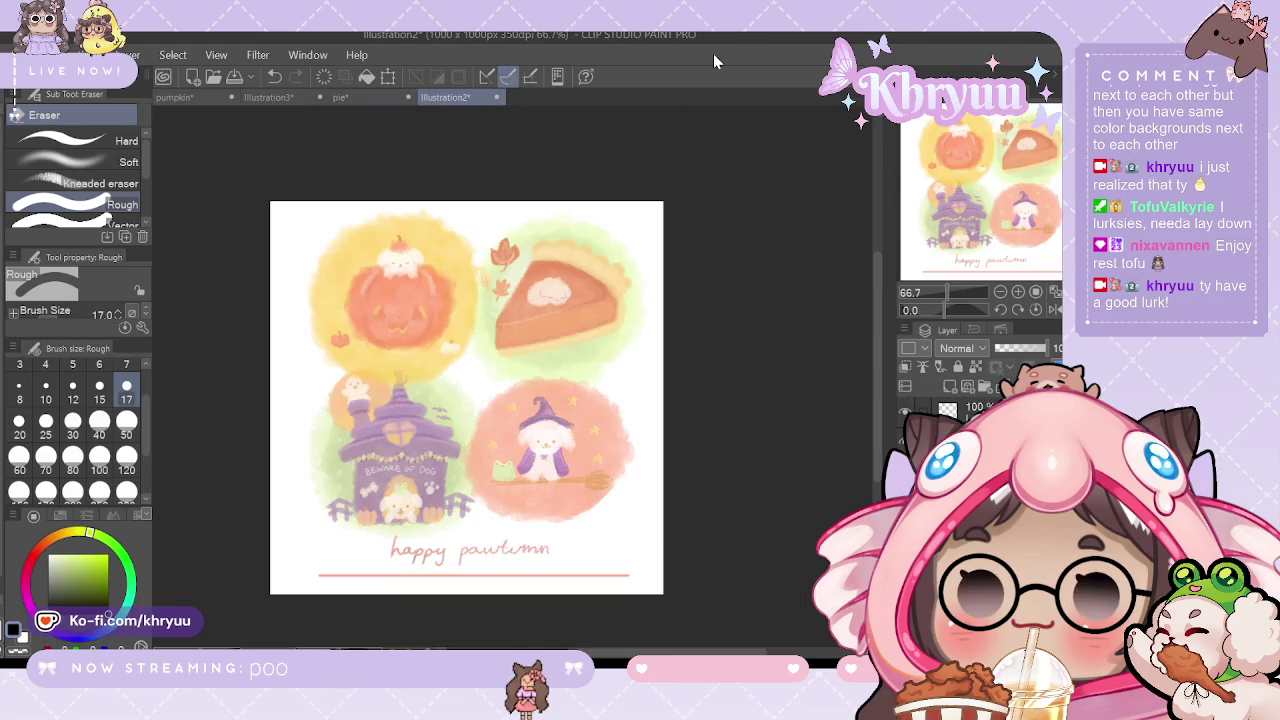
{"action": "left_click", "coordinate": [372, 98]}
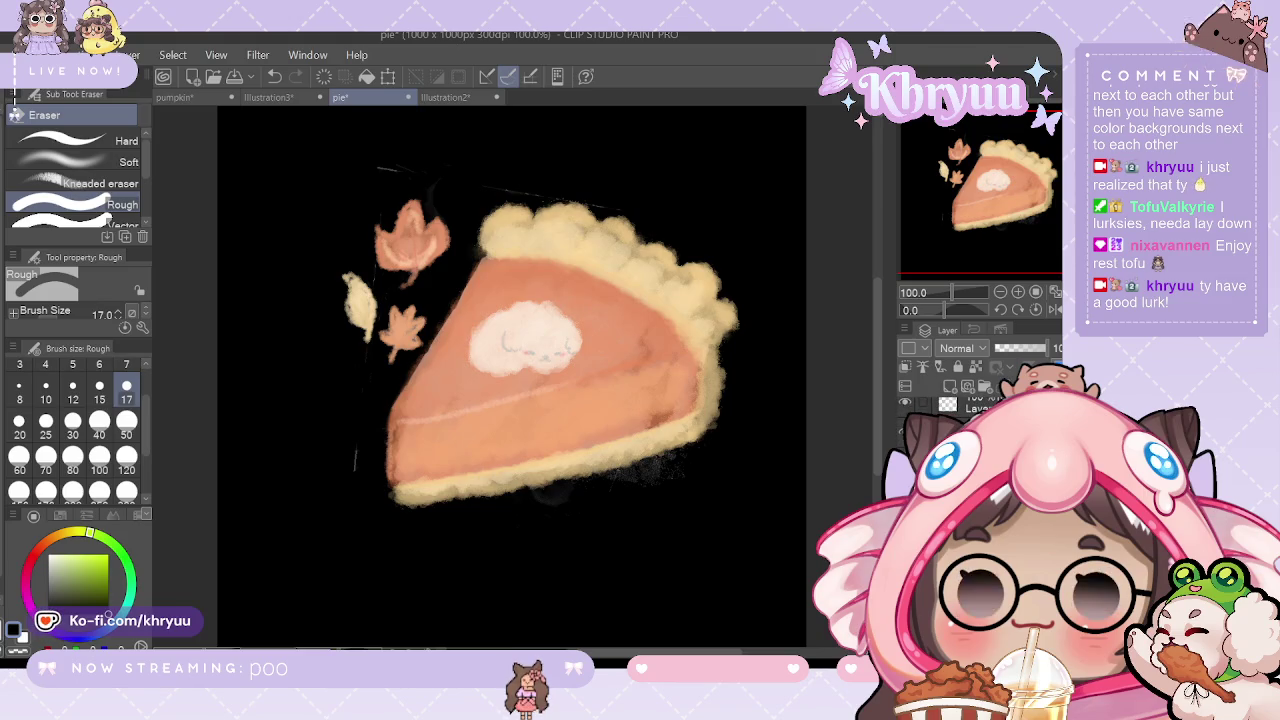
{"action": "key", "text": "Delete"}
{"action": "left_click", "coordinate": [541, 280]}
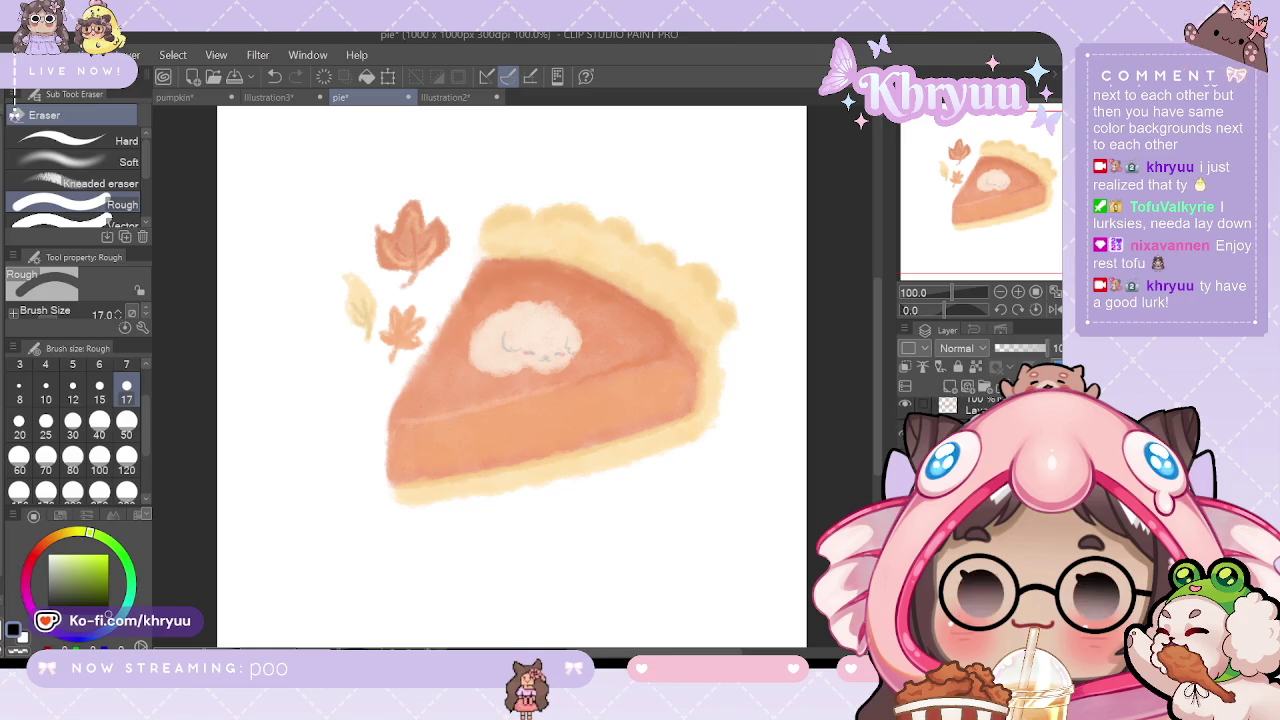
Step: Compare the whipped-cream blob, select the watercolor brush at size 50, and zoom back onto the slice
{"action": "key", "text": "ctrl+z"}
{"action": "key", "text": "ctrl+y"}
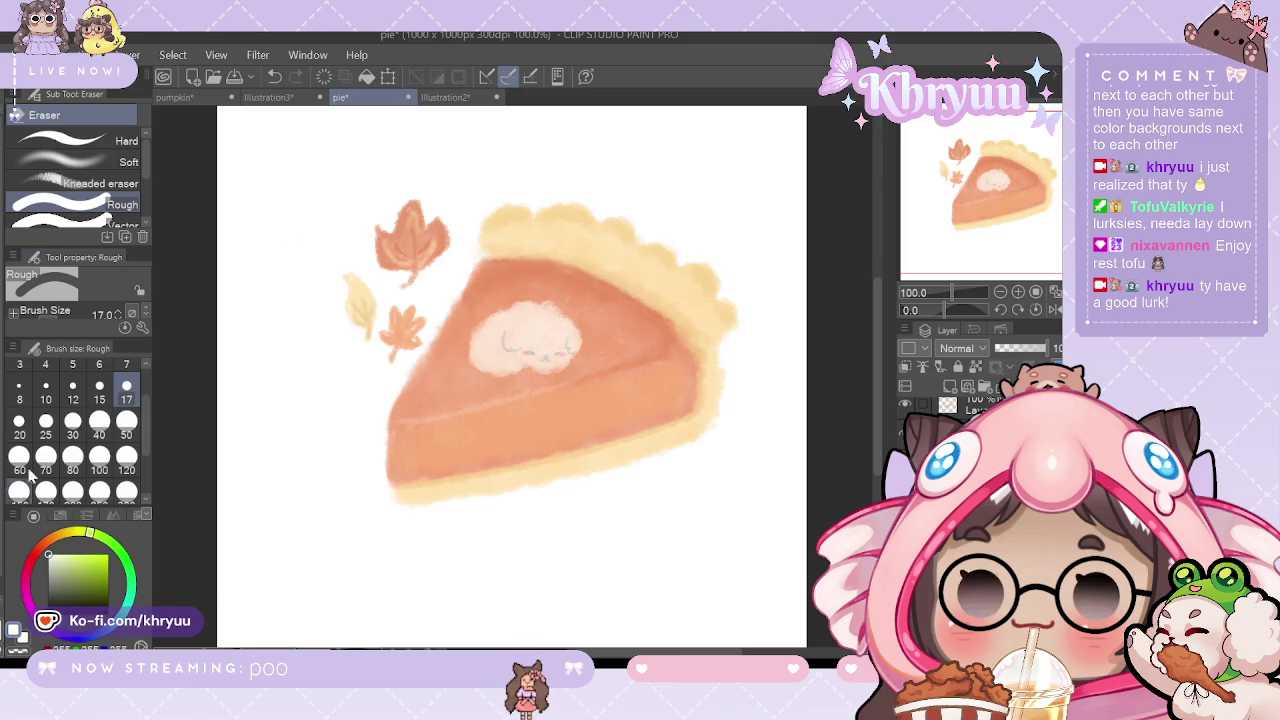
{"action": "key", "text": "g"}
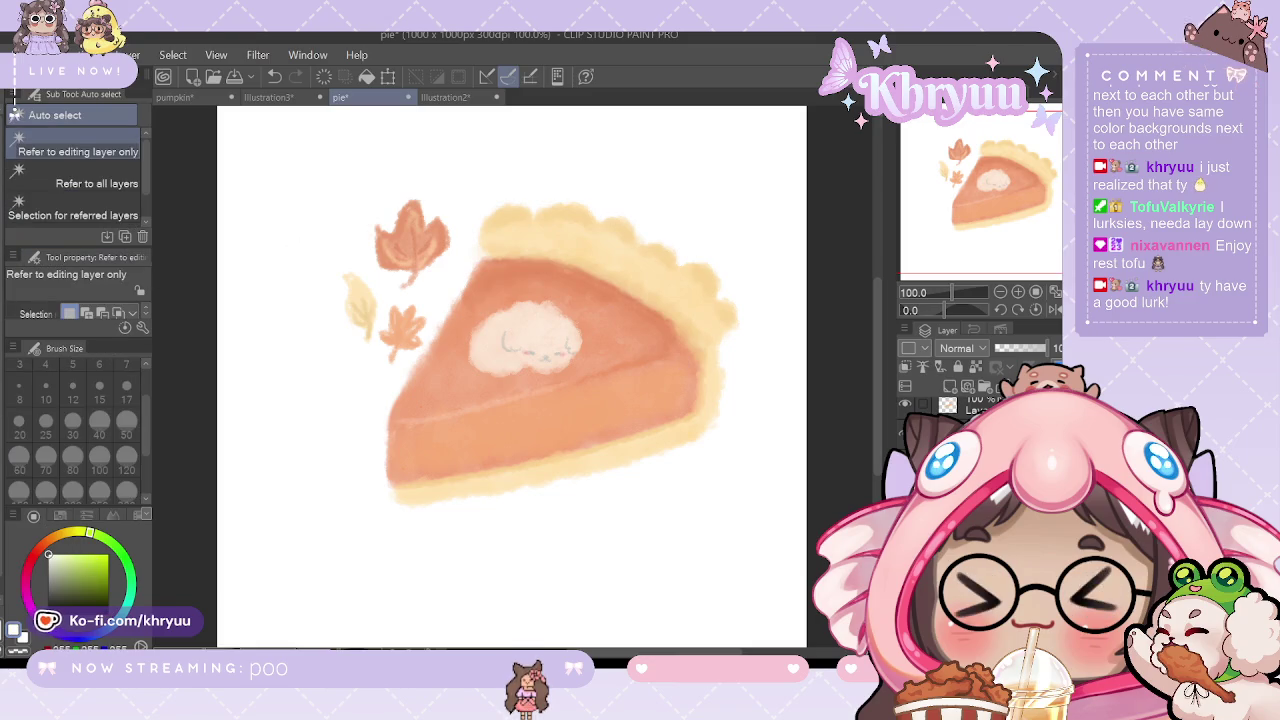
{"action": "key", "text": "b"}
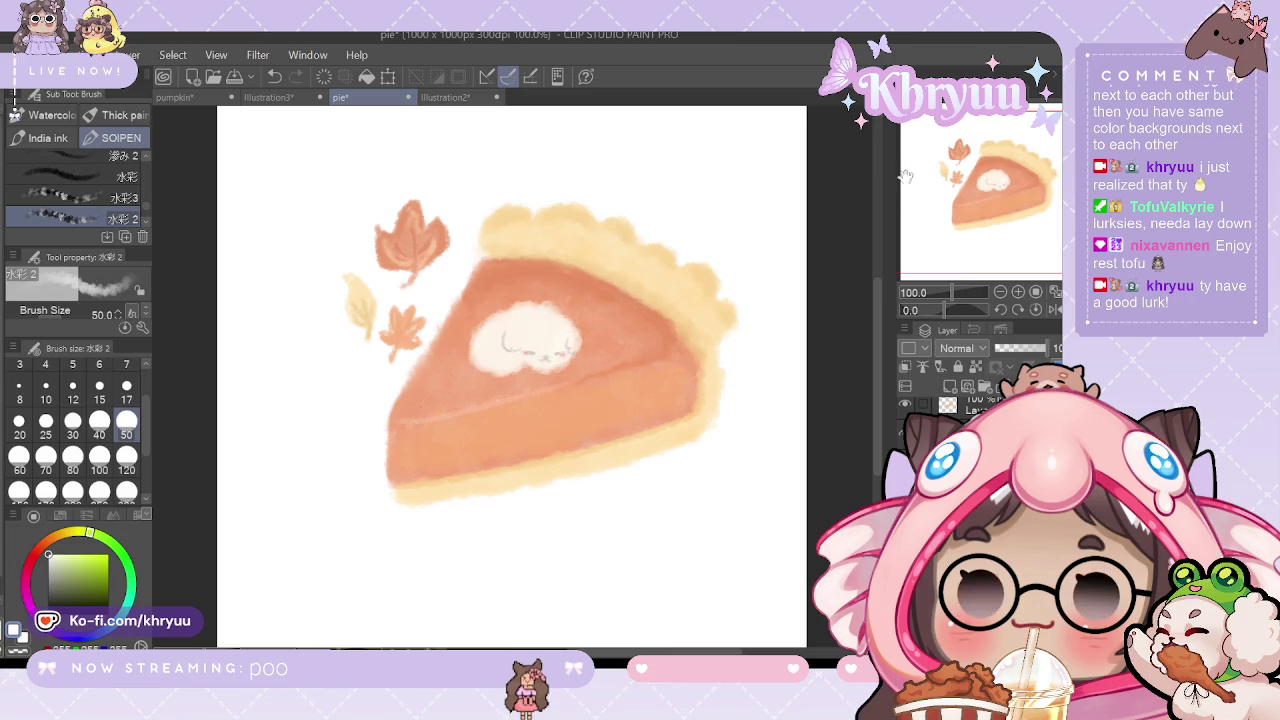
{"action": "left_click", "coordinate": [999, 293]}
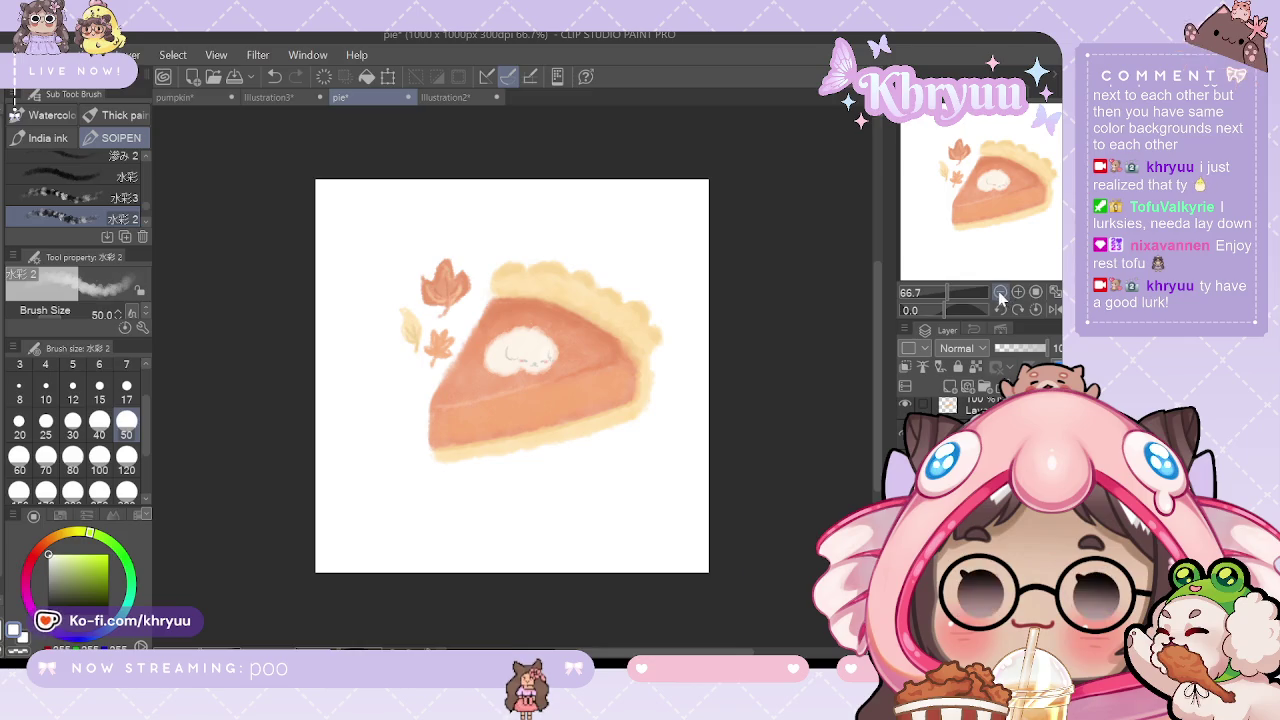
{"action": "left_click", "coordinate": [1018, 292]}
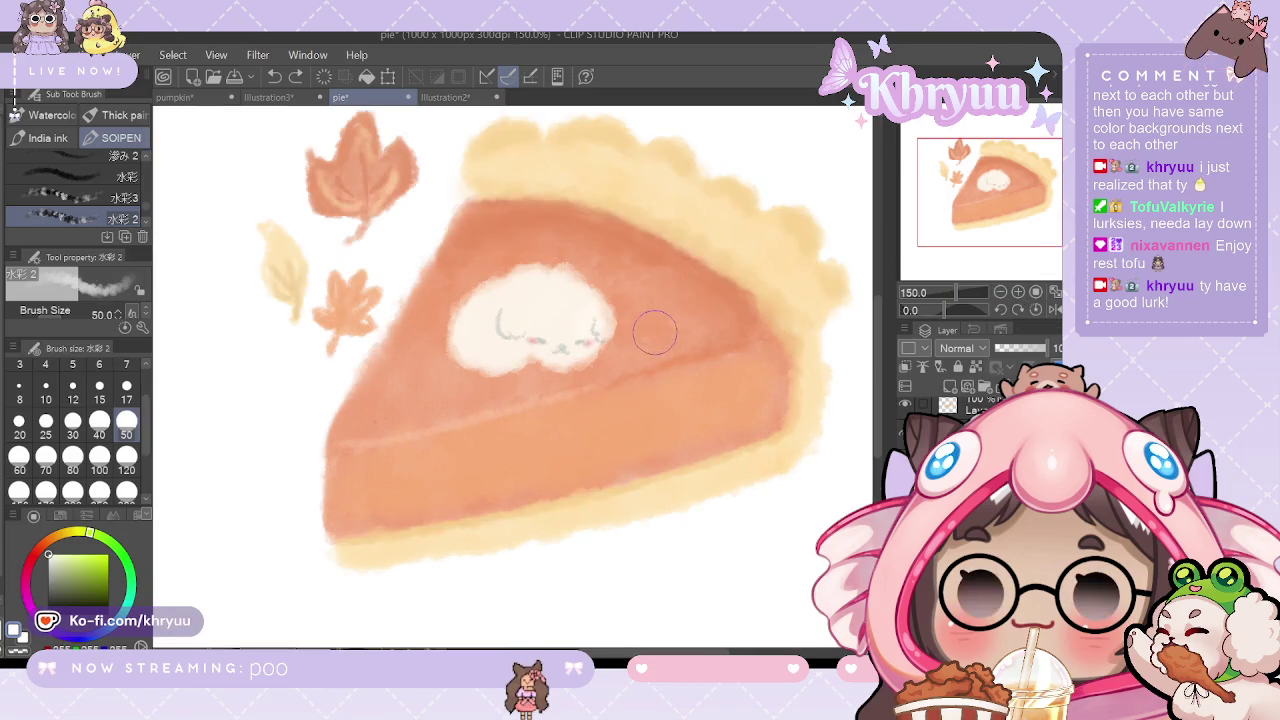
Step: Undo the last cream change and return to the four-panel Illustration2 document
{"action": "key", "text": "ctrl+z"}
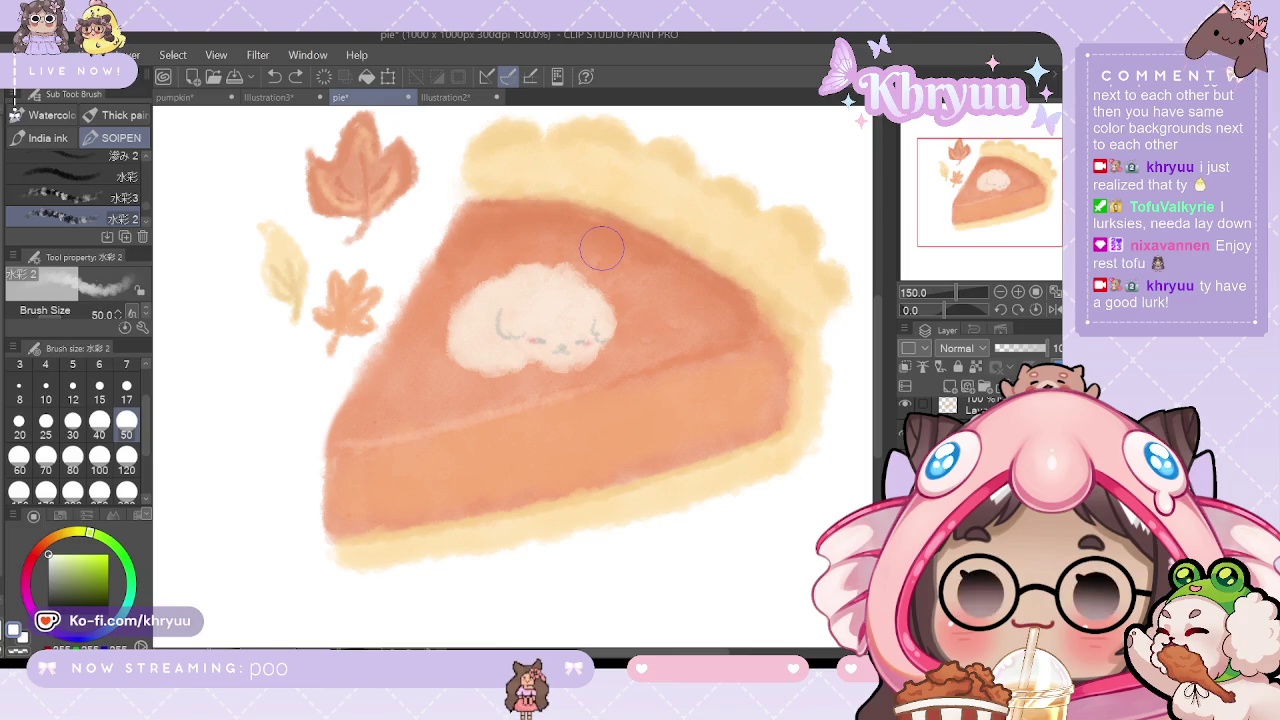
{"action": "left_click", "coordinate": [445, 97]}
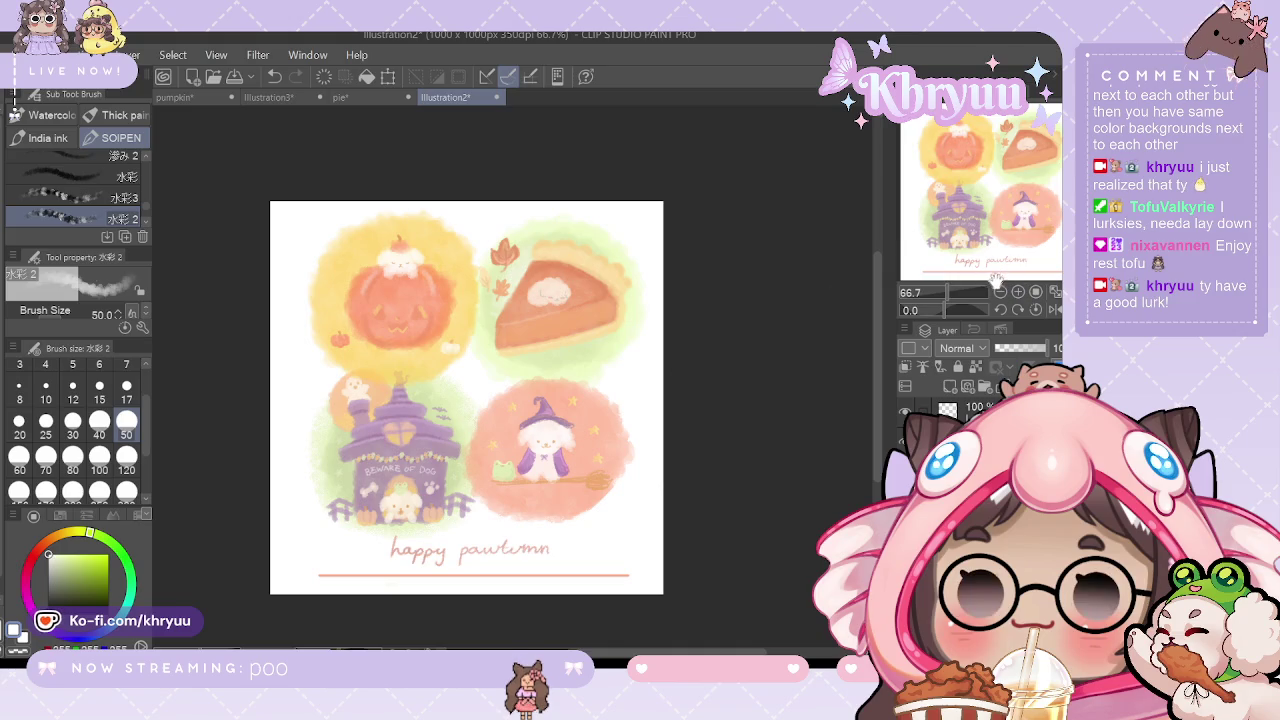
Step: Zoom out to show the whole pie slice and leaves, comparing with the four-panel illustration
{"action": "left_click", "coordinate": [385, 97]}
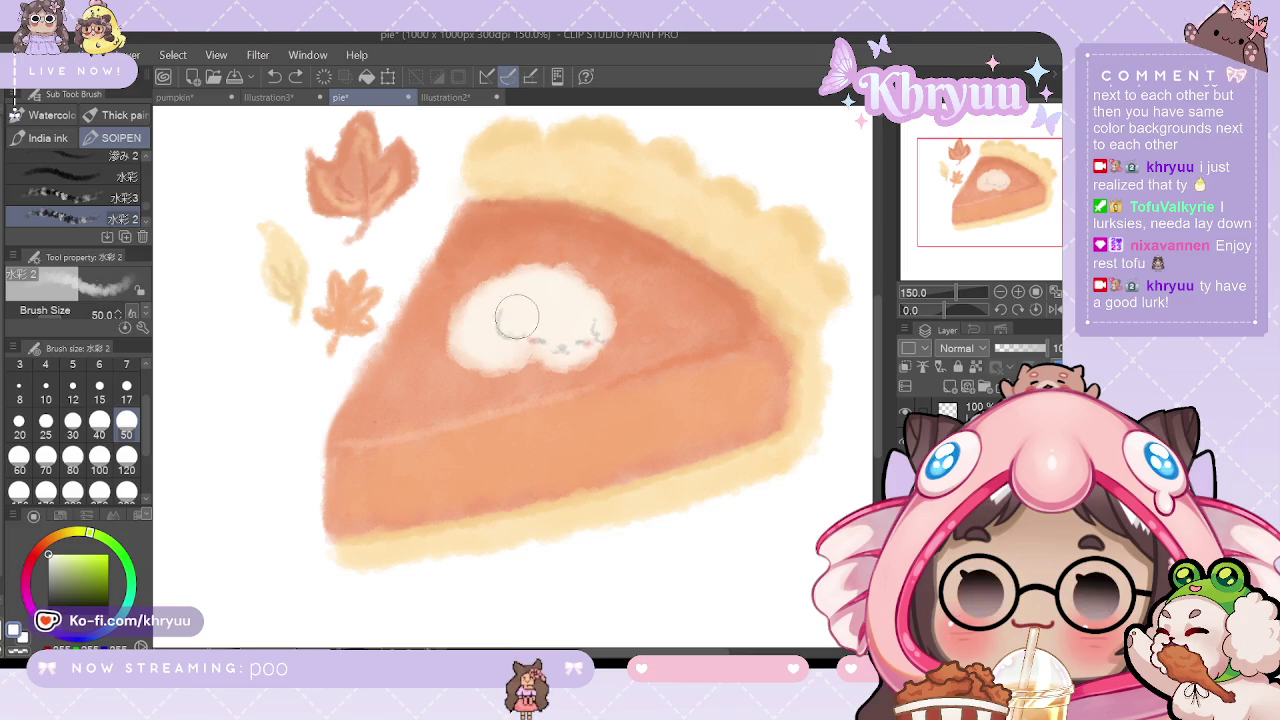
{"action": "left_click", "coordinate": [1002, 293]}
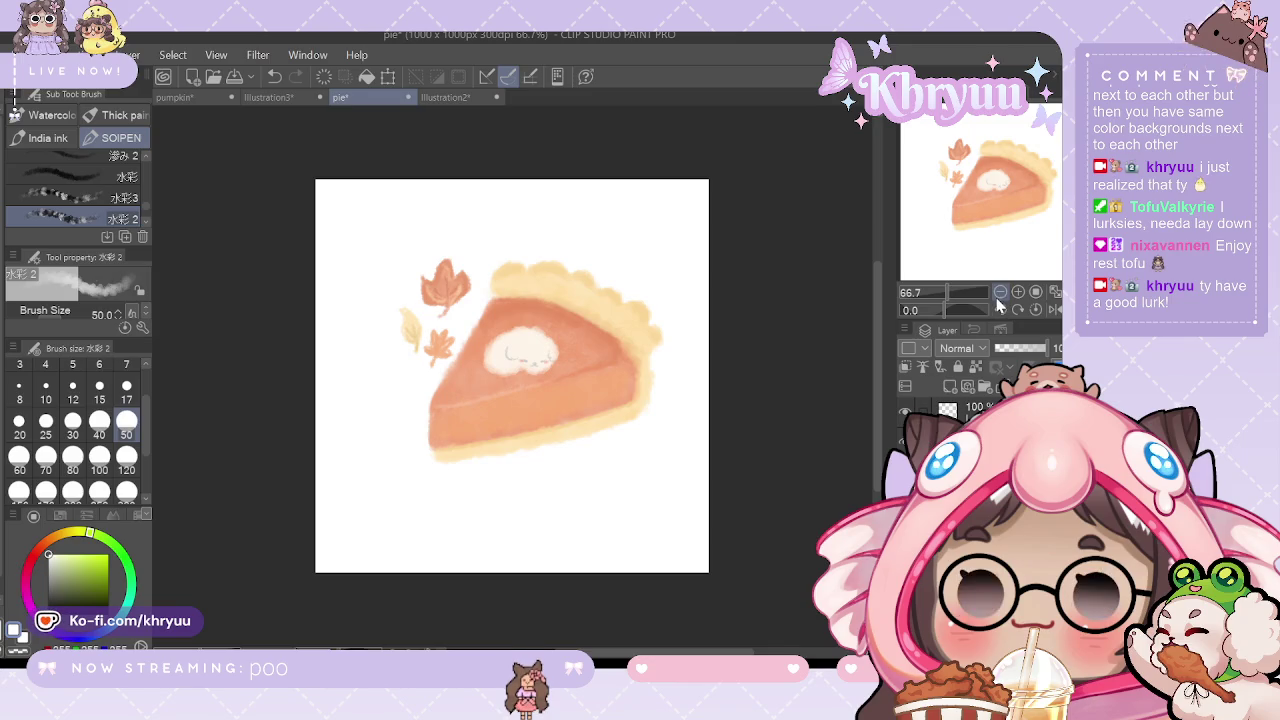
{"action": "key", "text": "ctrl+Tab"}
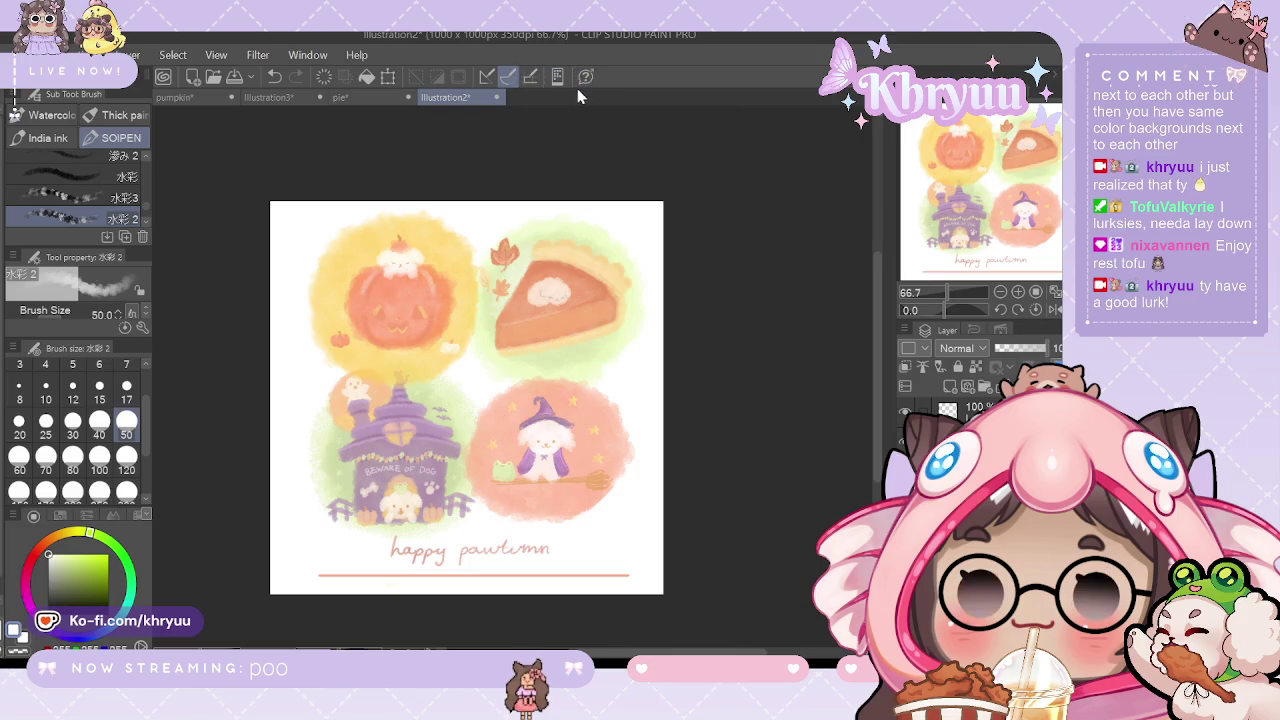
{"action": "key", "text": "ctrl+shift+Tab"}
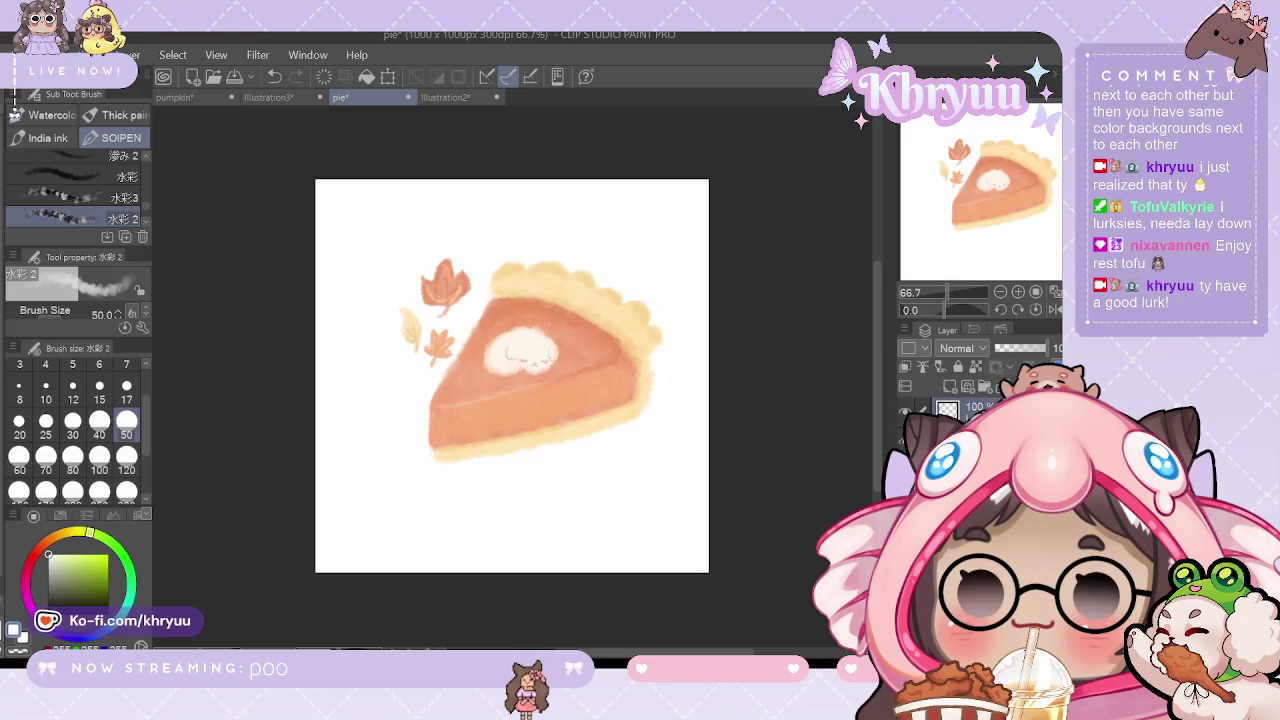
{"action": "left_click", "coordinate": [445, 97]}
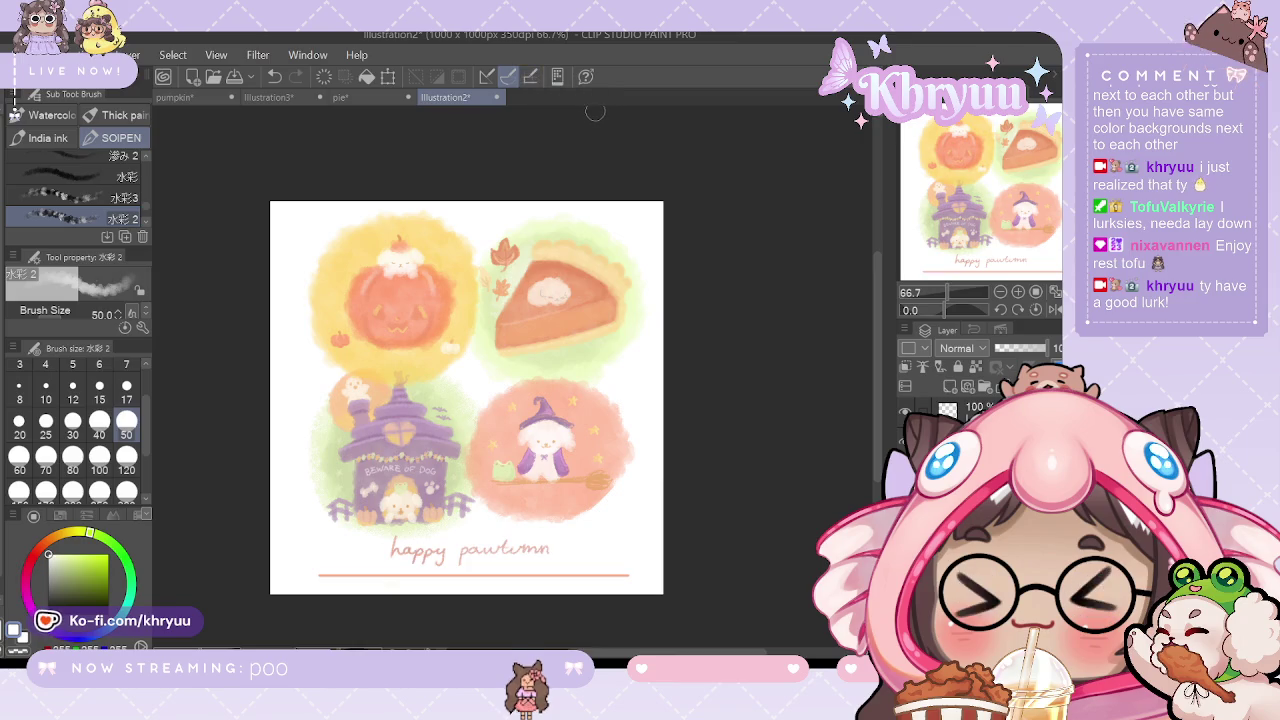
{"action": "left_click", "coordinate": [389, 95]}
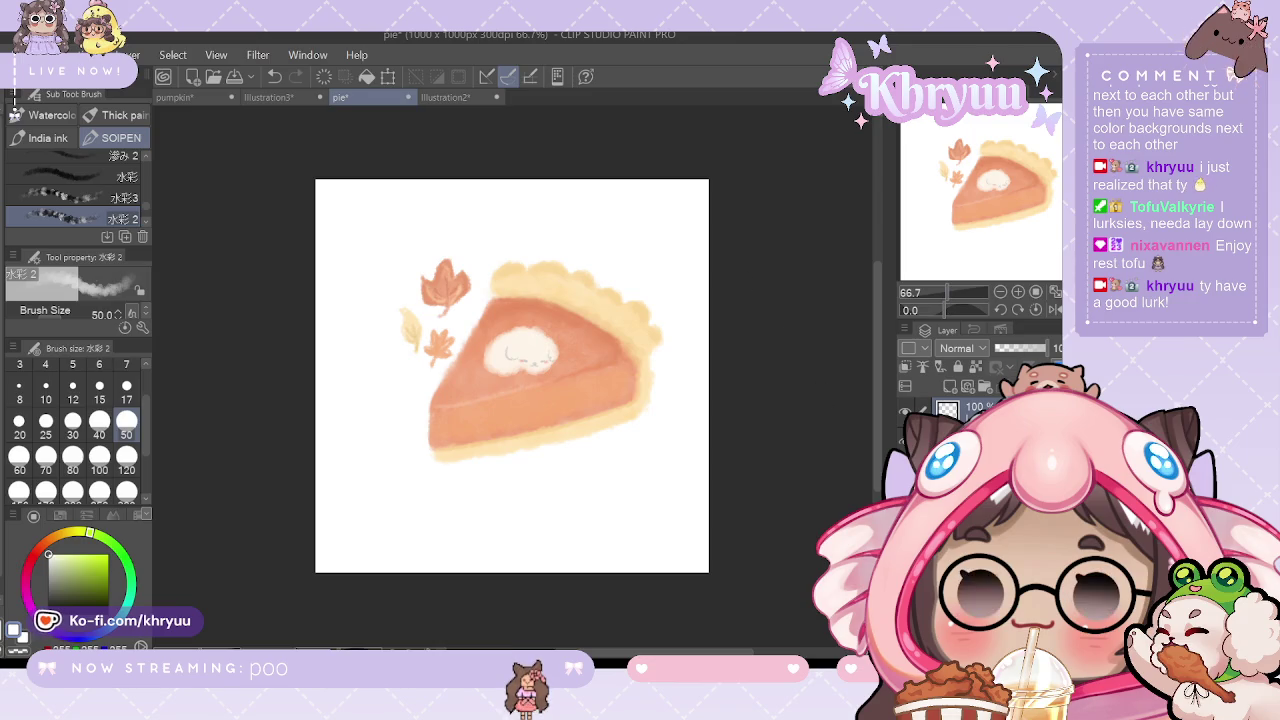
Step: Copy an elliptical selection around the pie slice and its leaves
{"action": "right_click", "coordinate": [990, 408]}
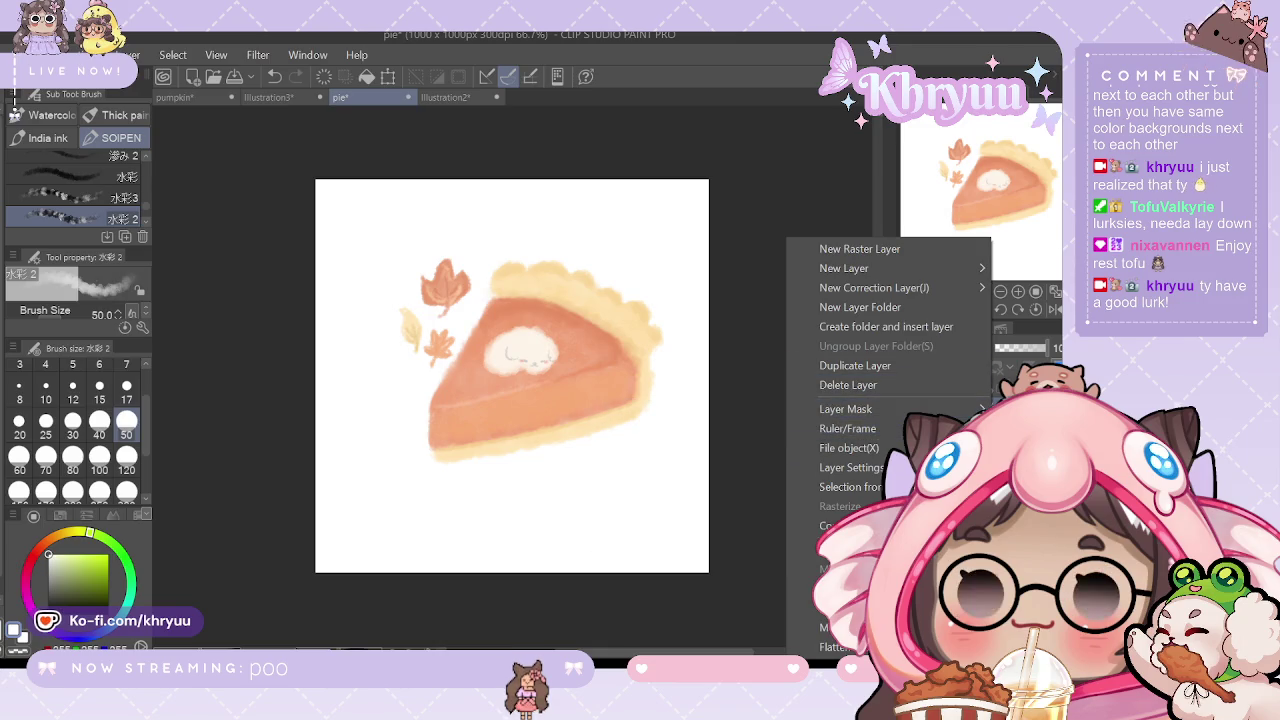
{"action": "left_click", "coordinate": [840, 589]}
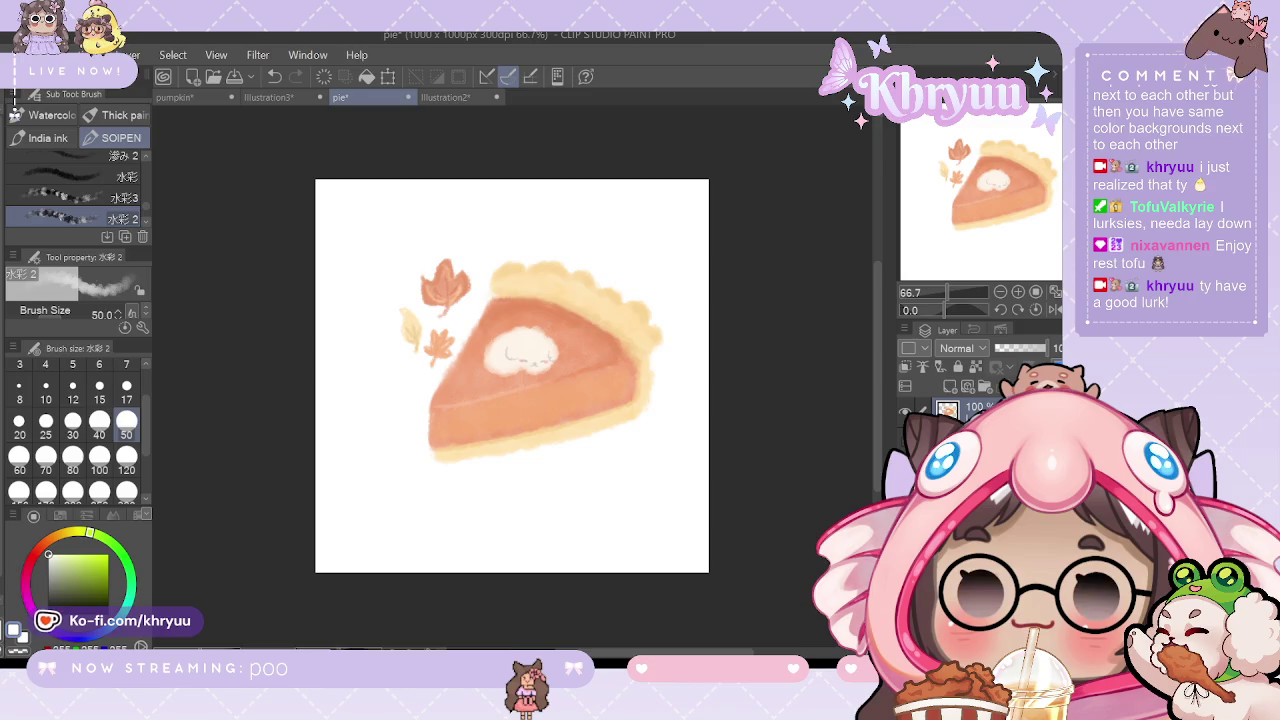
{"action": "key", "text": "m"}
{"action": "left_click", "coordinate": [124, 183]}
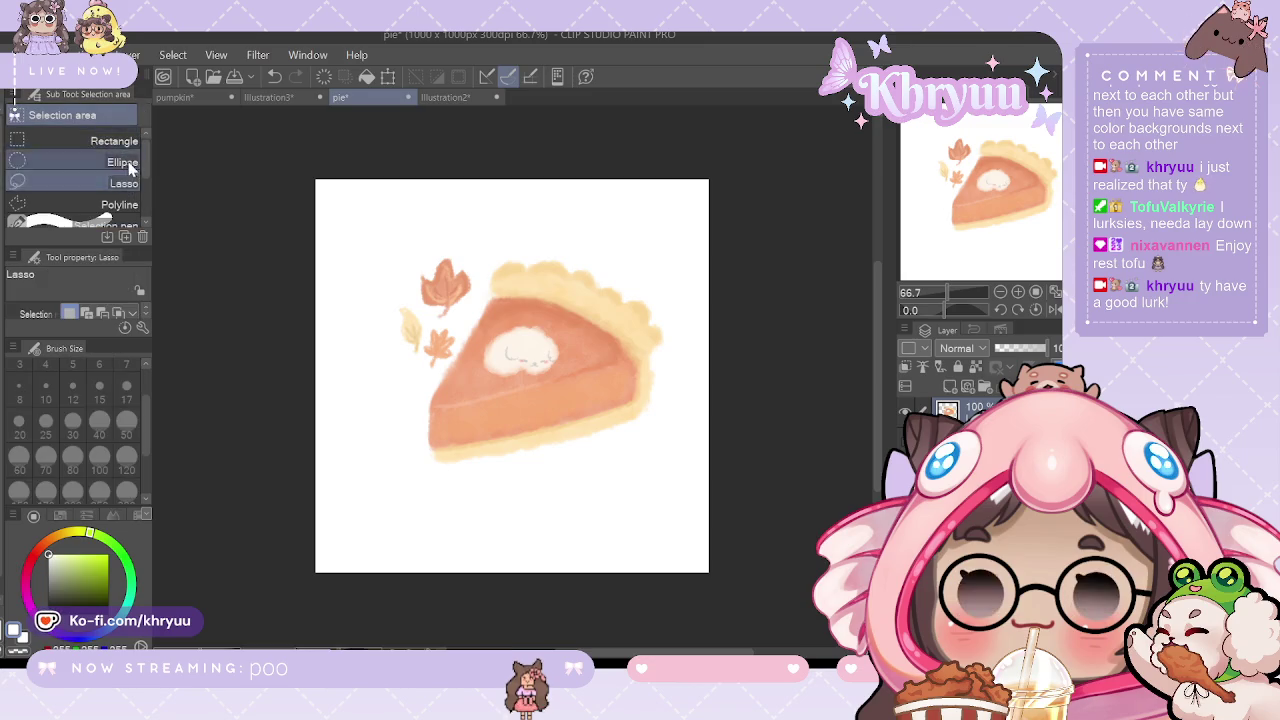
{"action": "left_click_drag", "start_coordinate": [360, 195], "coordinate": [685, 520]}
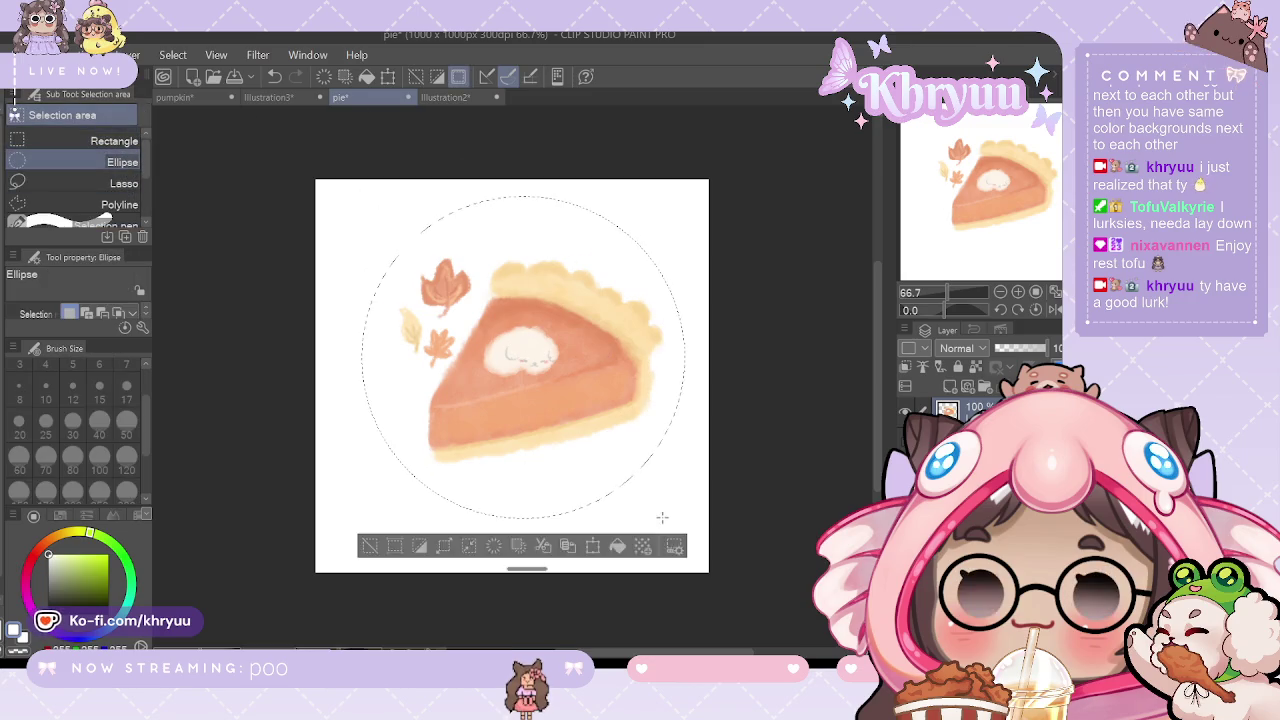
{"action": "left_click", "coordinate": [45, 54]}
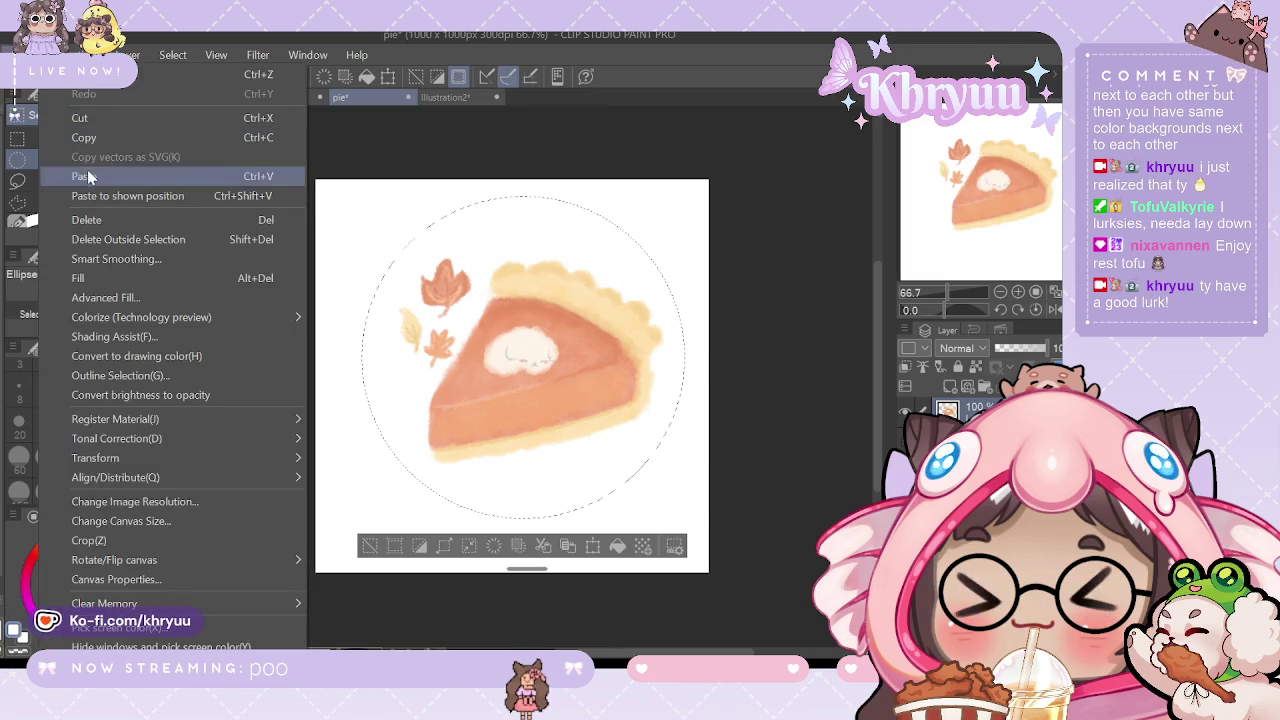
{"action": "left_click", "coordinate": [84, 137]}
Step: Paste the pie into the four-panel illustration and circle-select the pasted copy
{"action": "left_click", "coordinate": [445, 97]}
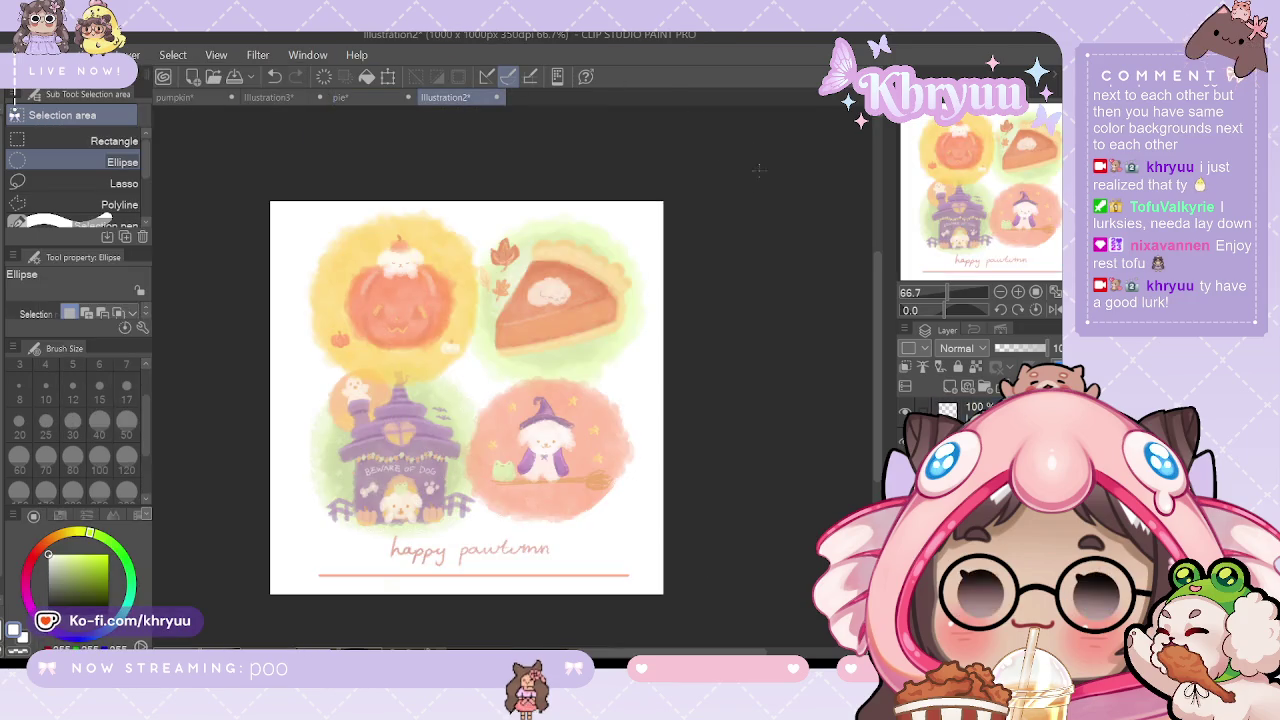
{"action": "left_click", "coordinate": [45, 54]}
{"action": "left_click", "coordinate": [70, 178]}
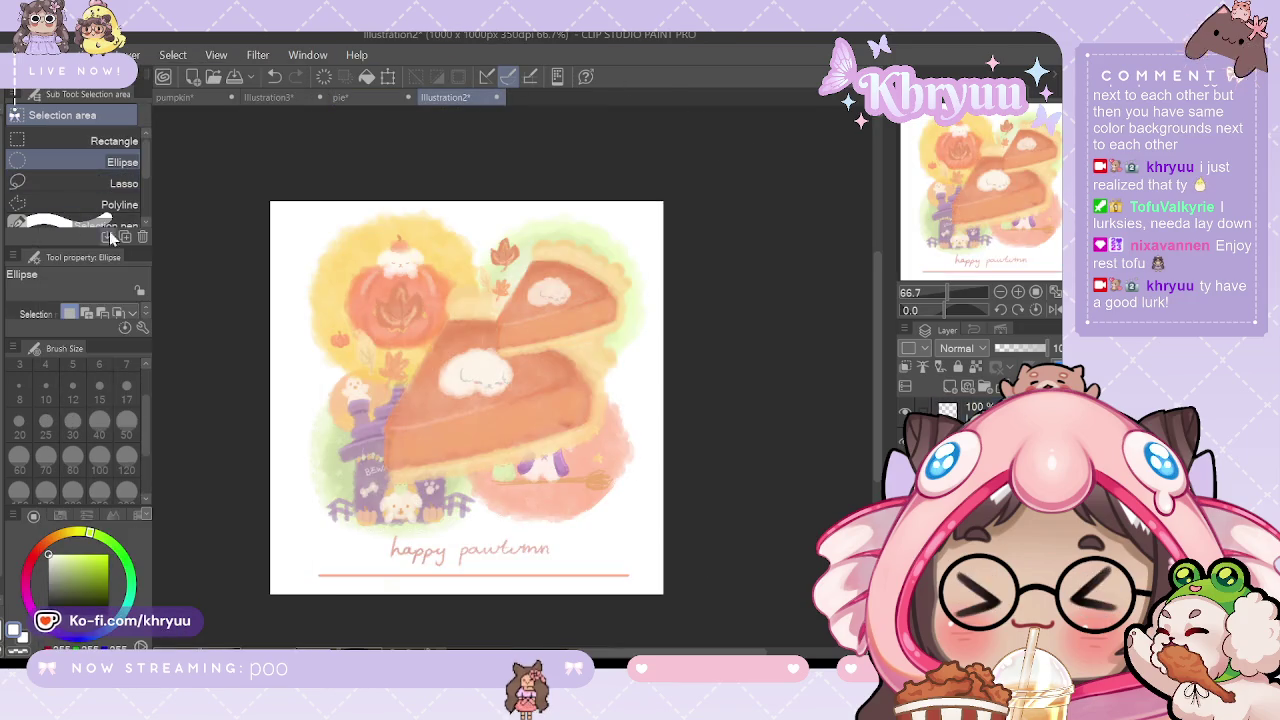
{"action": "mouse_move", "coordinate": [292, 190]}
{"action": "left_mouse_down"}
{"action": "mouse_move", "coordinate": [603, 476]}
{"action": "mouse_move", "coordinate": [695, 588]}
{"action": "left_mouse_up"}
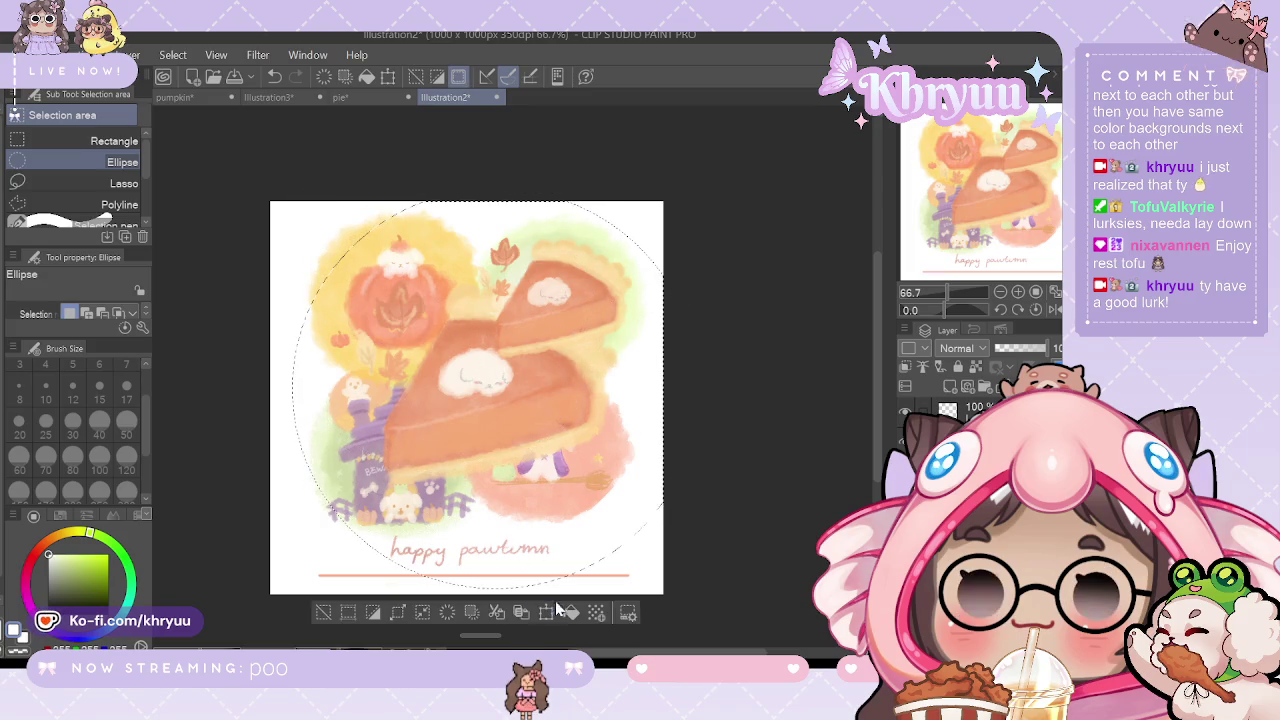
Step: Free-transform the pasted pie, undoing a first move, then shrink it and shift it left
{"action": "key", "text": "ctrl+t"}
{"action": "left_click_drag", "start_coordinate": [538, 473], "coordinate": [596, 450]}
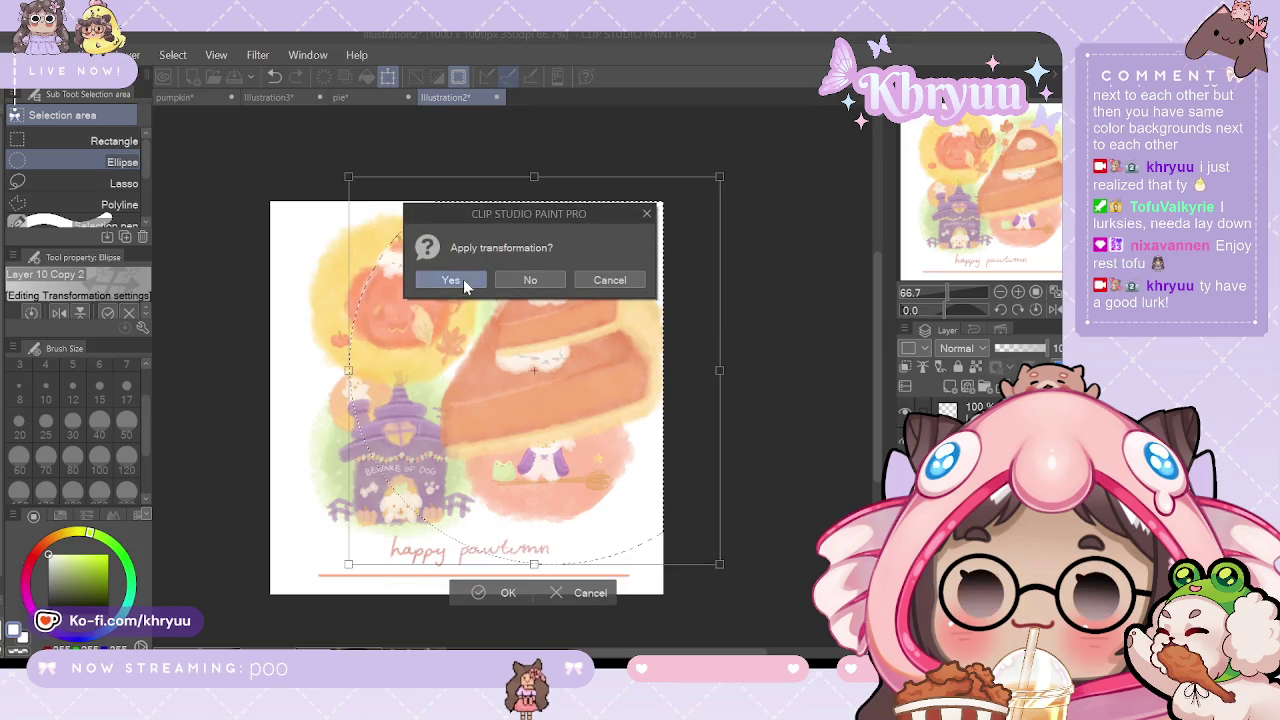
{"action": "left_click", "coordinate": [451, 284]}
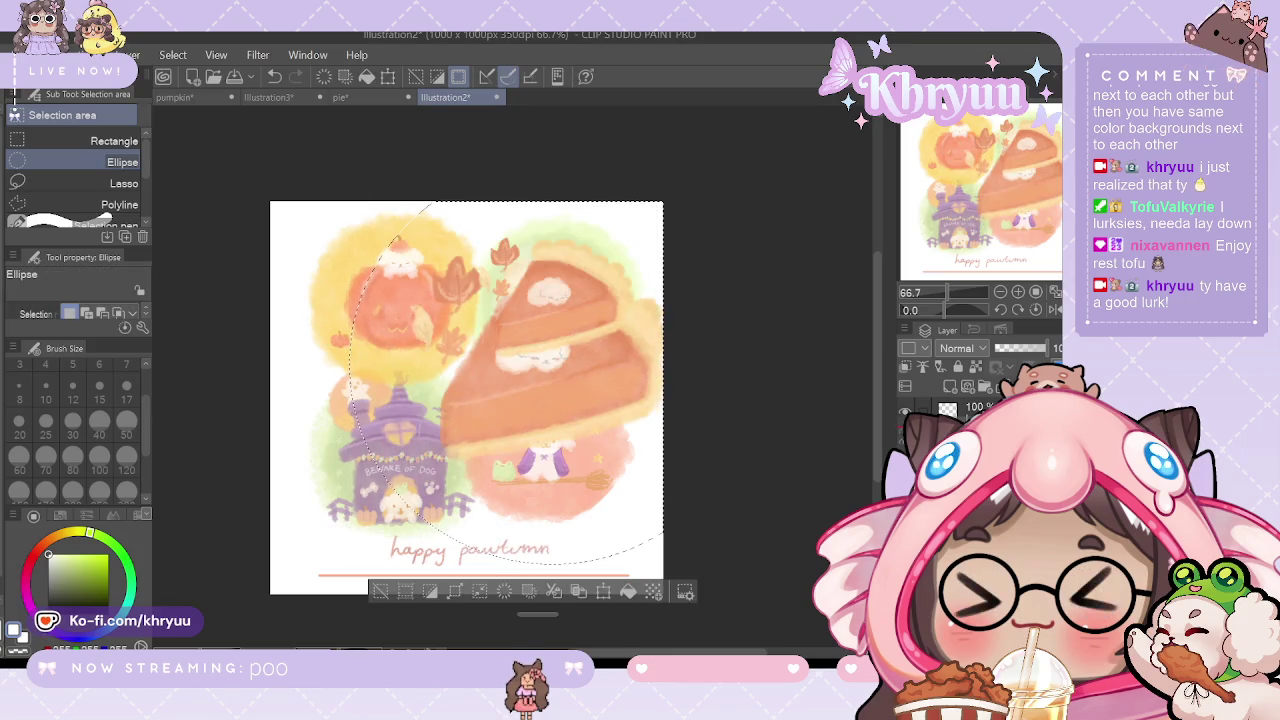
{"action": "key", "text": "ctrl+z"}
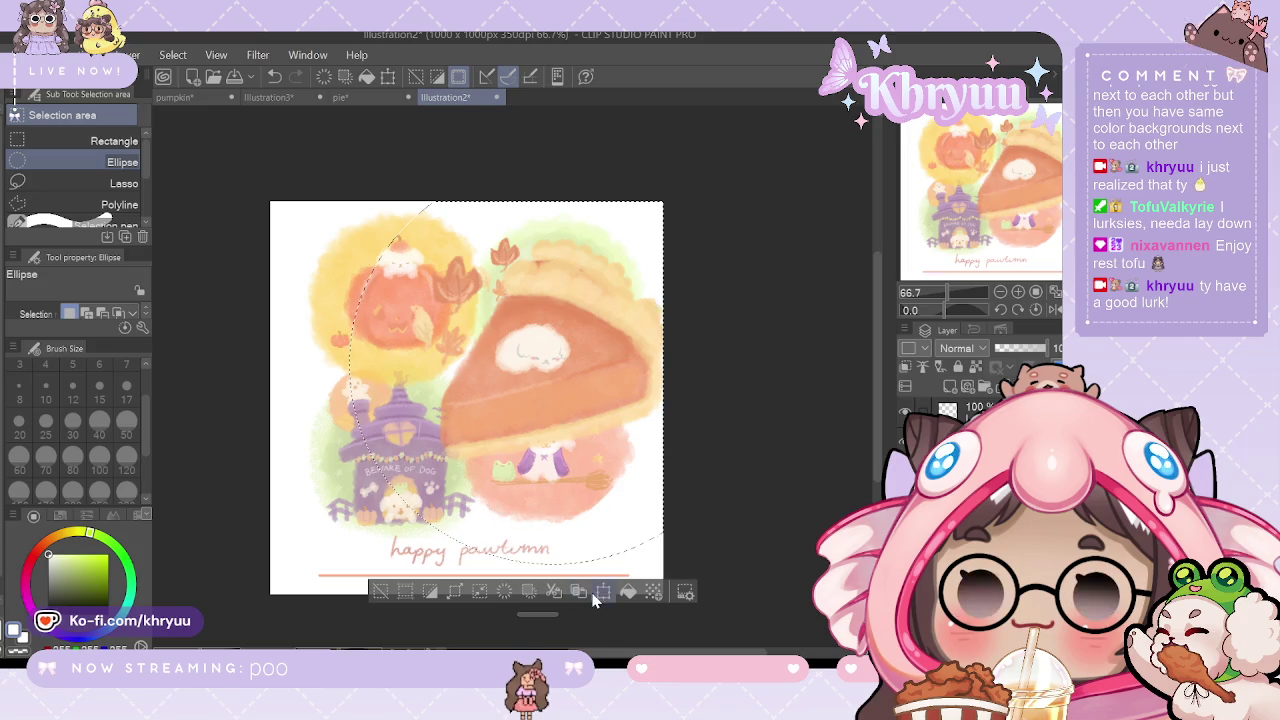
{"action": "left_click", "coordinate": [580, 592]}
{"action": "left_click_drag", "start_coordinate": [352, 566], "coordinate": [492, 413]}
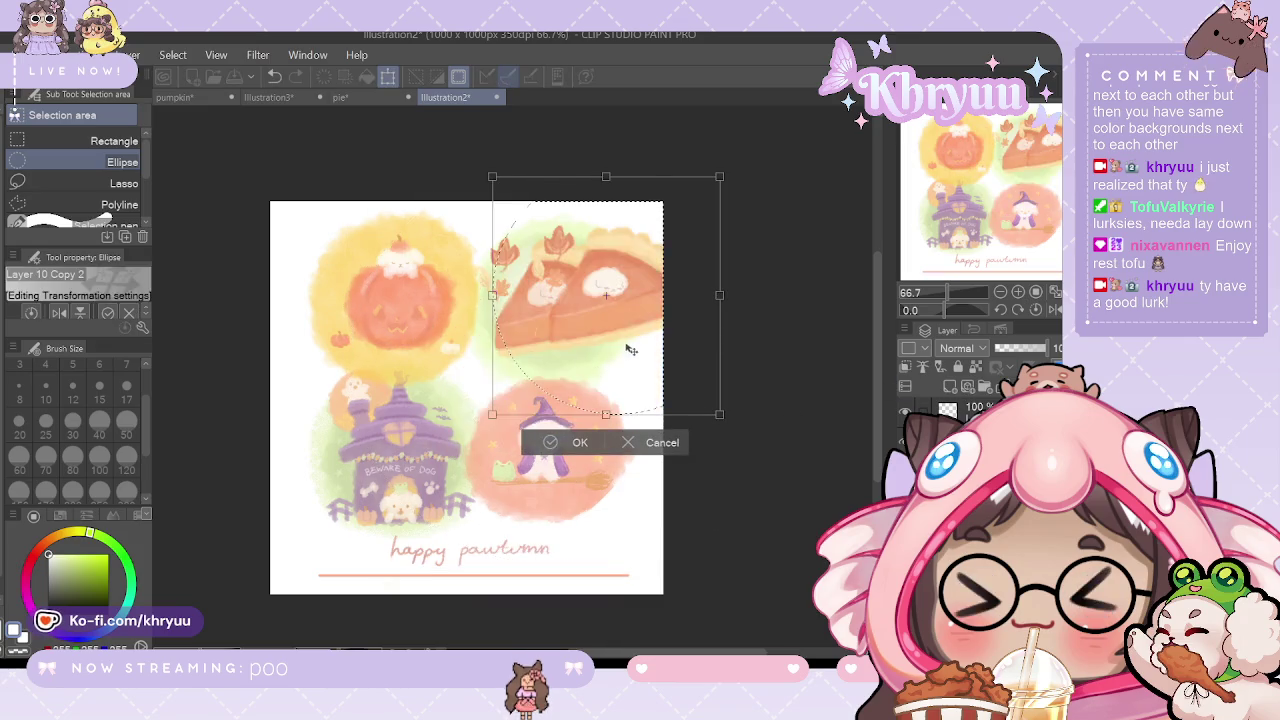
Step: Shrink the pie to fit the top-right circle and review it with undo/redo
{"action": "mouse_move", "coordinate": [636, 320]}
{"action": "left_mouse_down"}
{"action": "mouse_move", "coordinate": [592, 320]}
{"action": "mouse_move", "coordinate": [594, 333]}
{"action": "left_mouse_up"}
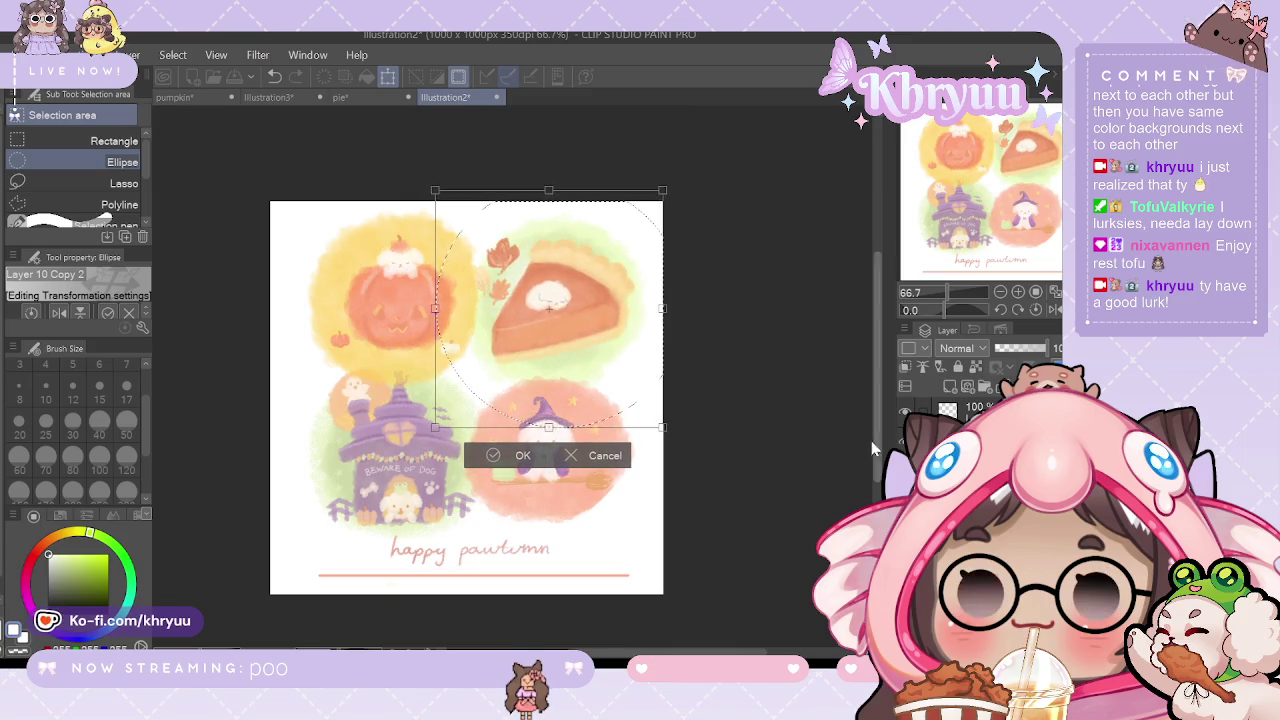
{"action": "left_click", "coordinate": [533, 458]}
{"action": "key", "text": "ctrl+z"}
{"action": "key", "text": "ctrl+y"}
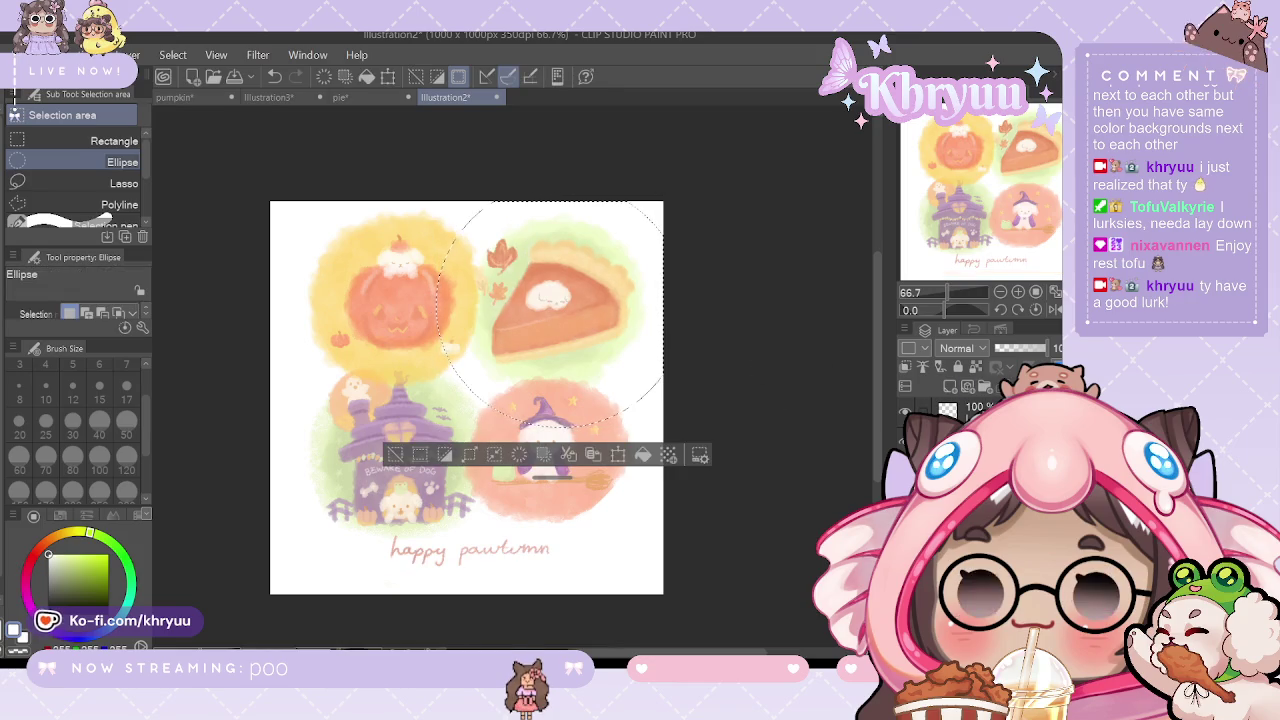
{"action": "key", "text": "ctrl+z"}
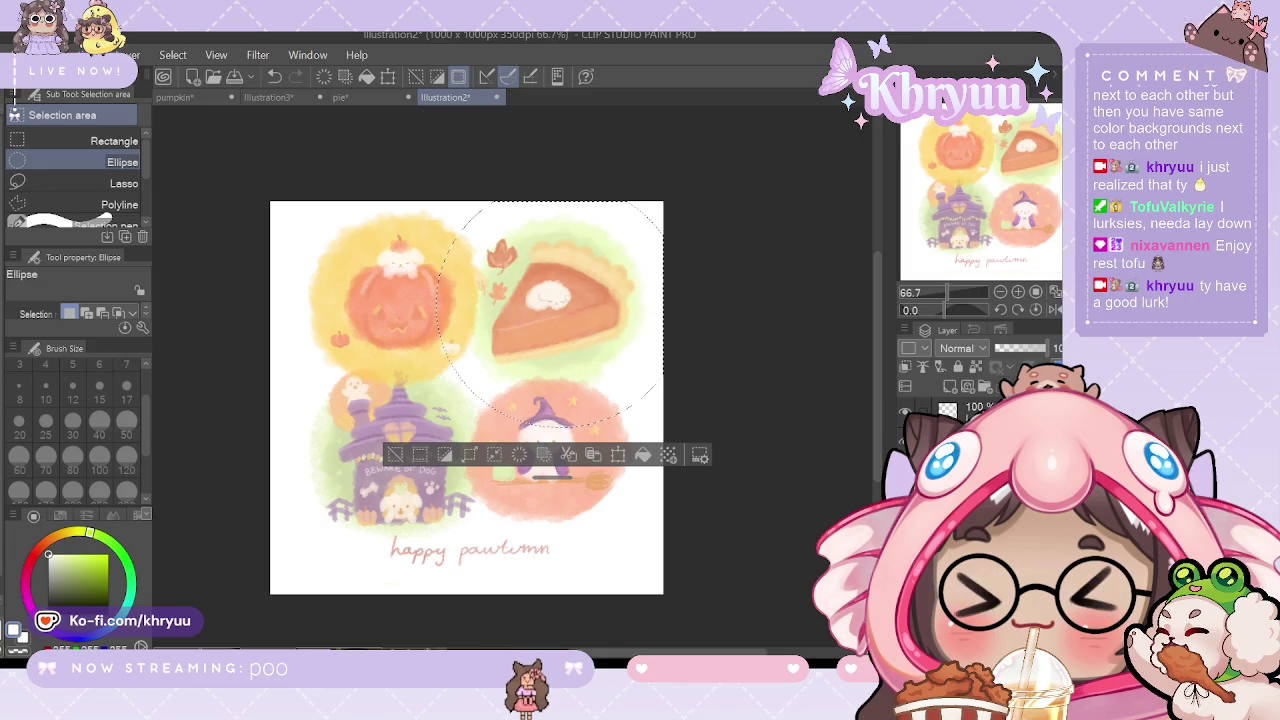
{"action": "key", "text": "ctrl+y"}
{"action": "key", "text": "ctrl+z"}
{"action": "key", "text": "ctrl+y"}
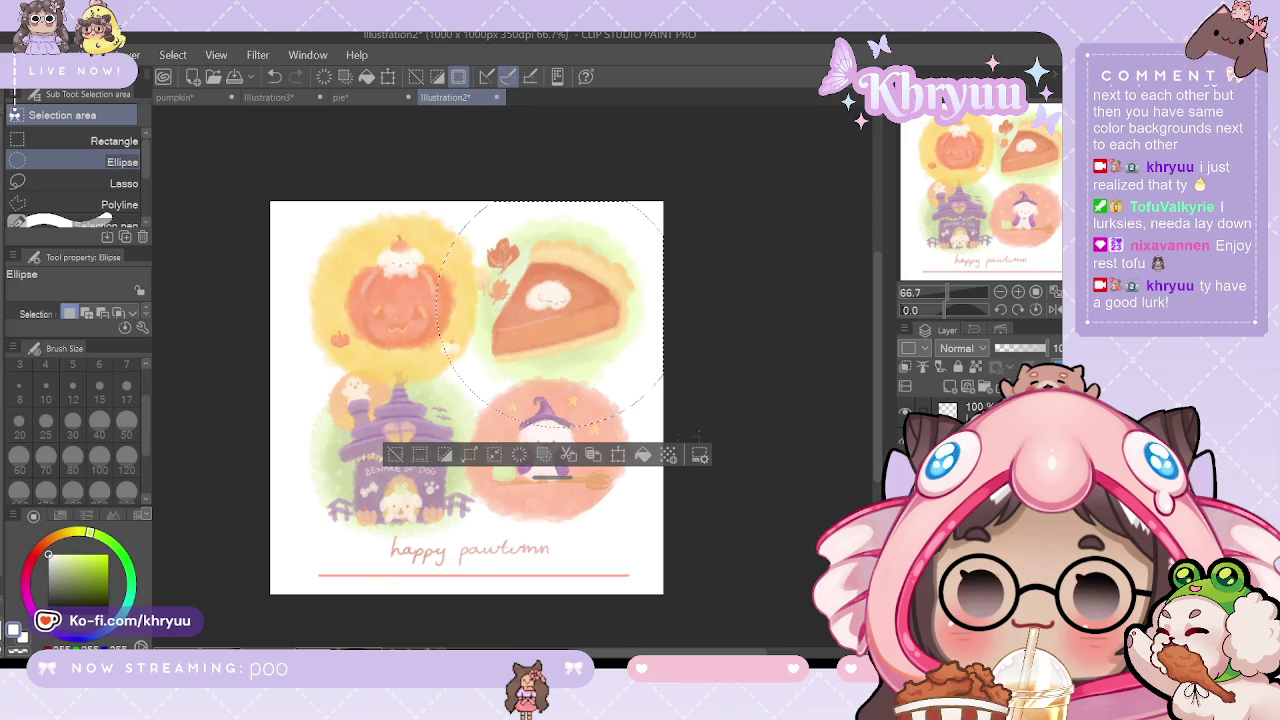
Step: Nudge the pie slightly up and right, apply it, and compare before and after
{"action": "key", "text": "ctrl+t"}
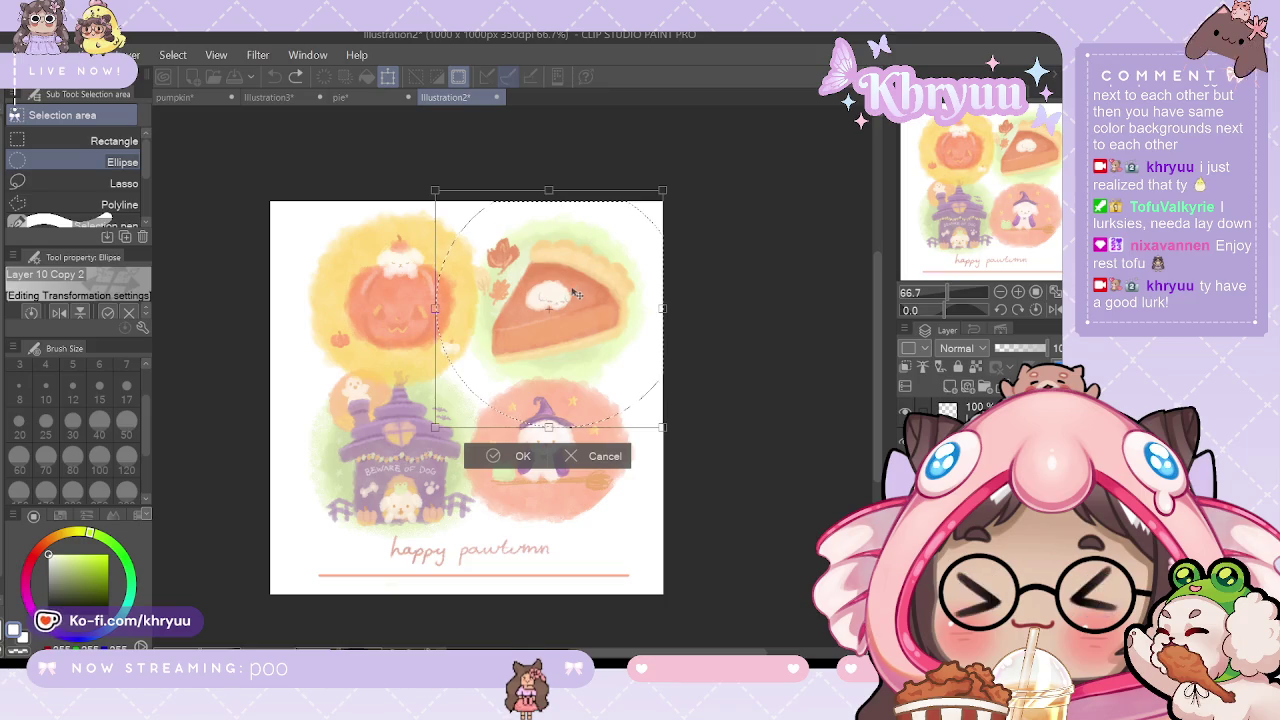
{"action": "left_click_drag", "start_coordinate": [578, 296], "coordinate": [580, 295]}
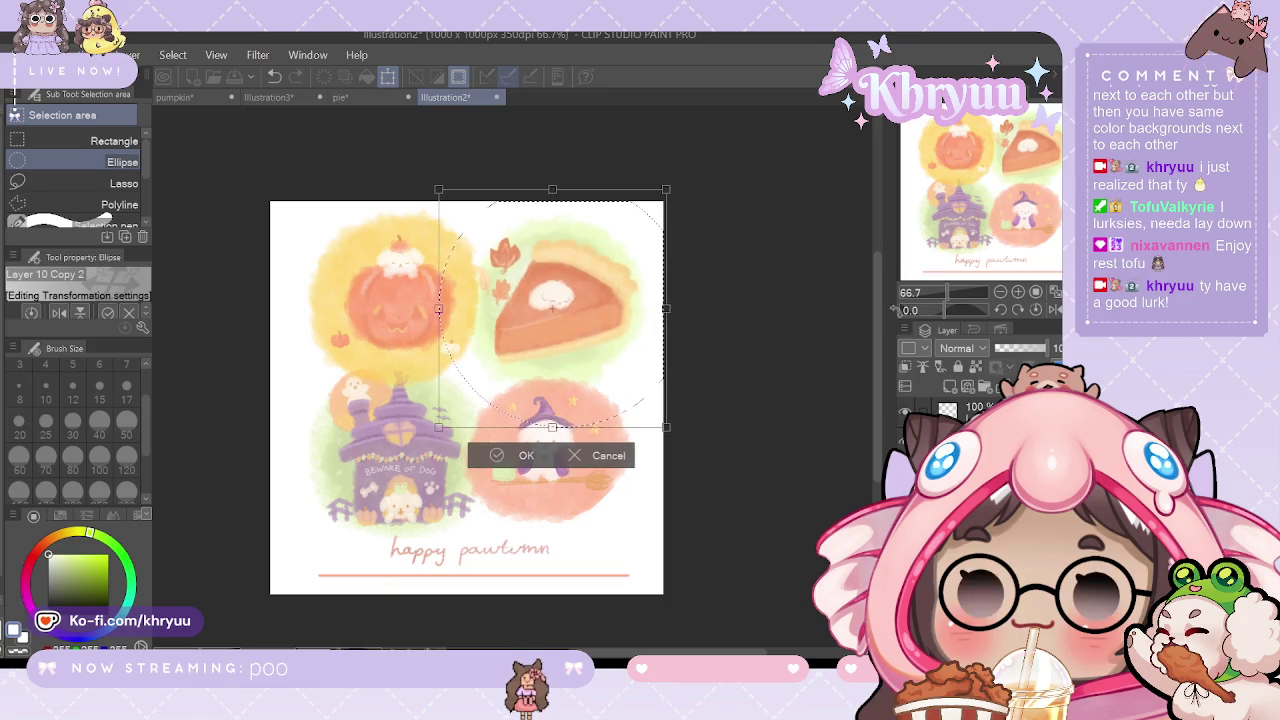
{"action": "key", "text": "m"}
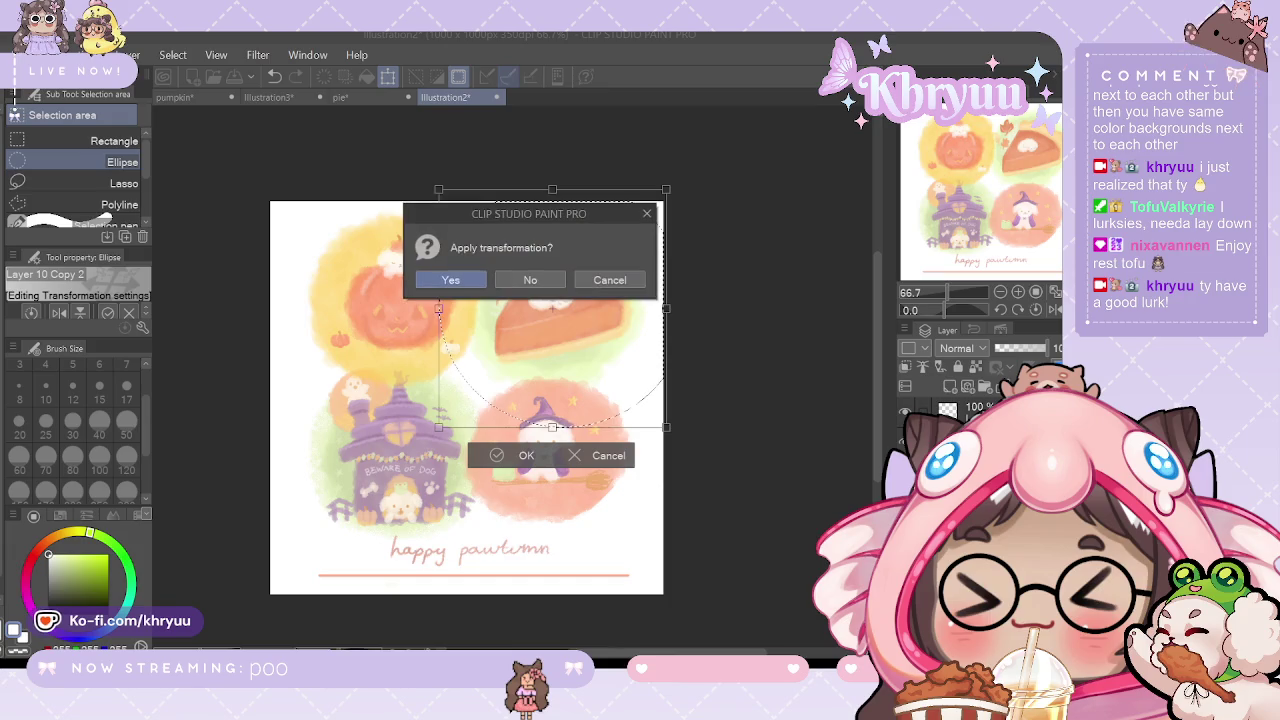
{"action": "left_click", "coordinate": [449, 277]}
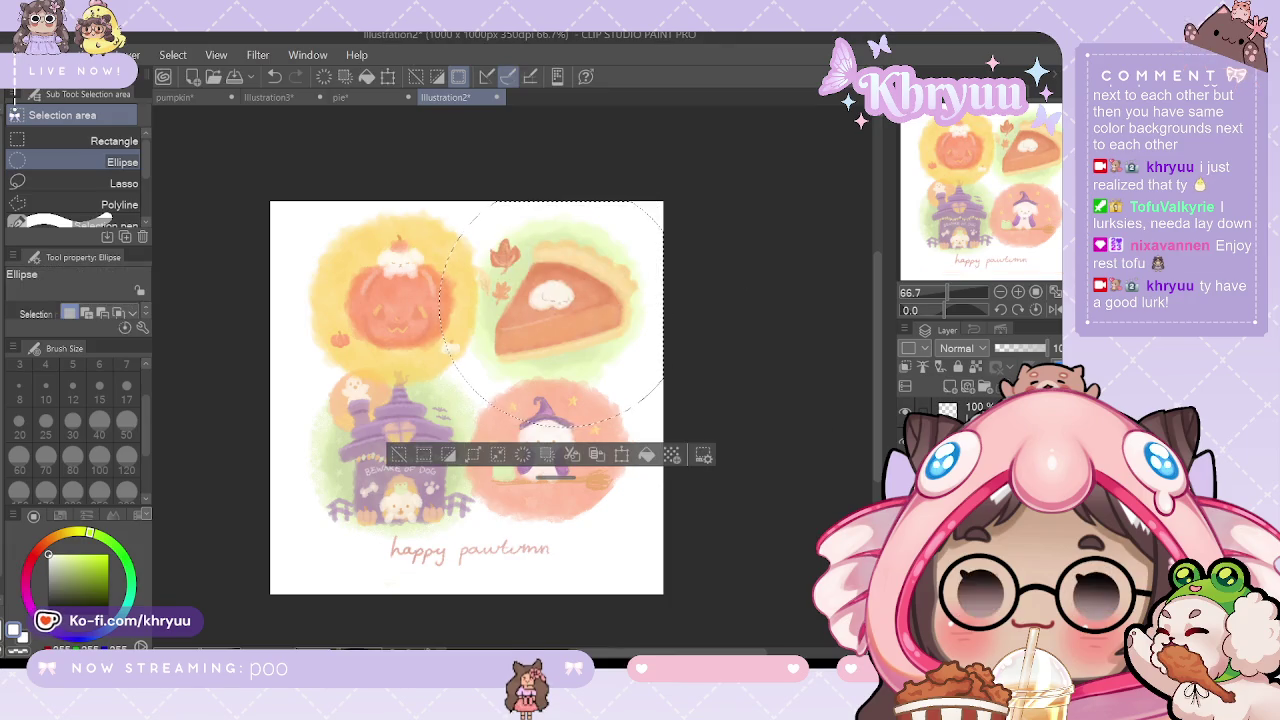
{"action": "key", "text": "ctrl+y"}
{"action": "key", "text": "ctrl+z"}
{"action": "key", "text": "ctrl+y"}
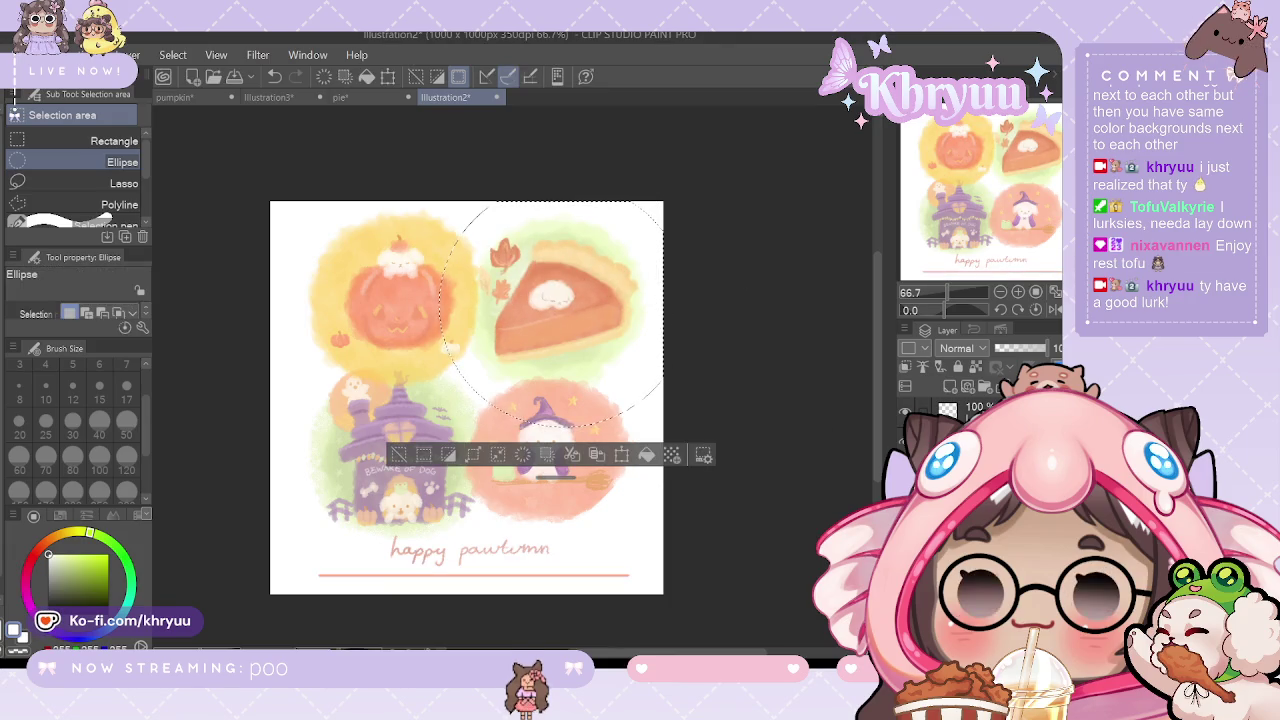
Step: Settle the pie's final size and position in the green circle and deselect
{"action": "key", "text": "ctrl+z"}
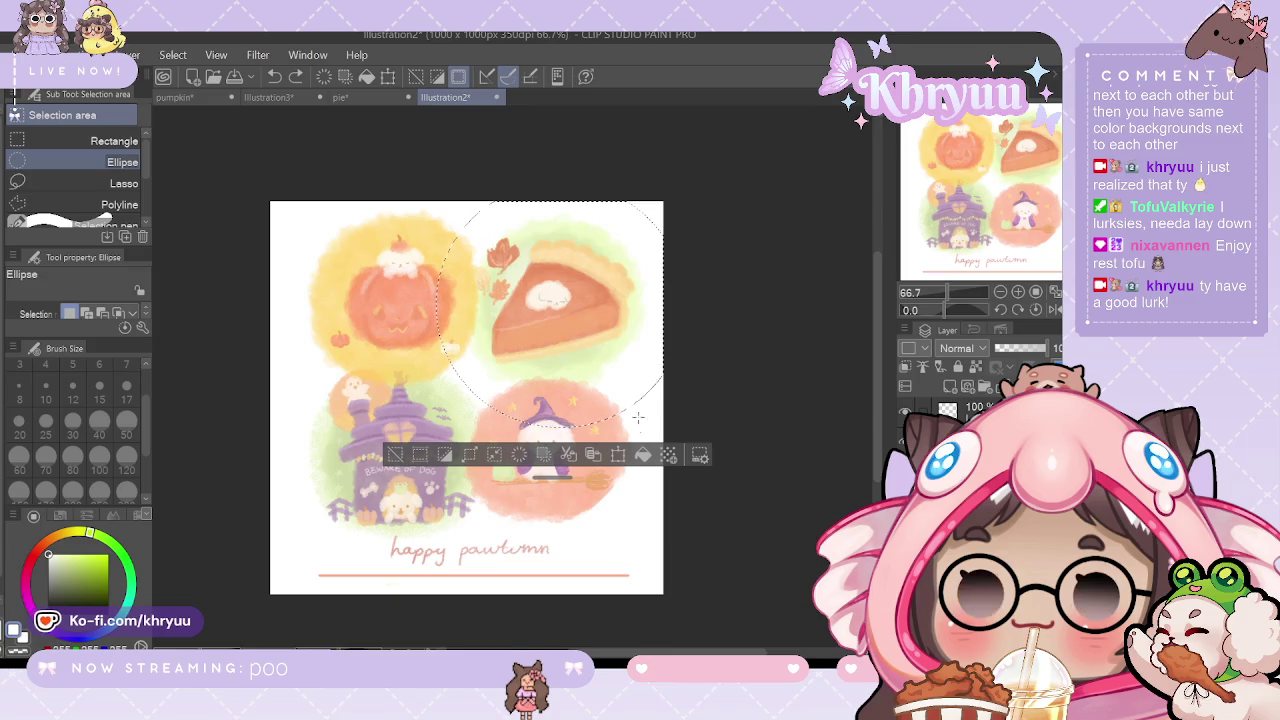
{"action": "left_click", "coordinate": [618, 454]}
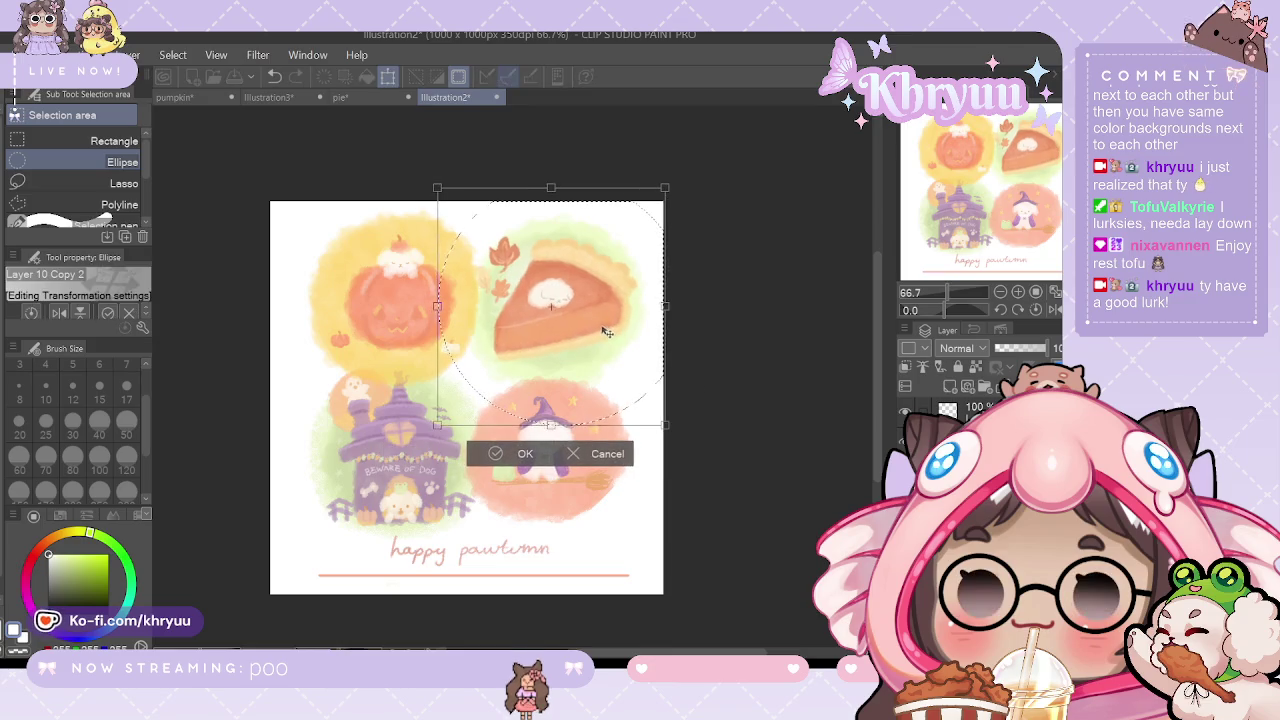
{"action": "left_click", "coordinate": [526, 454]}
{"action": "key", "text": "ctrl+d"}
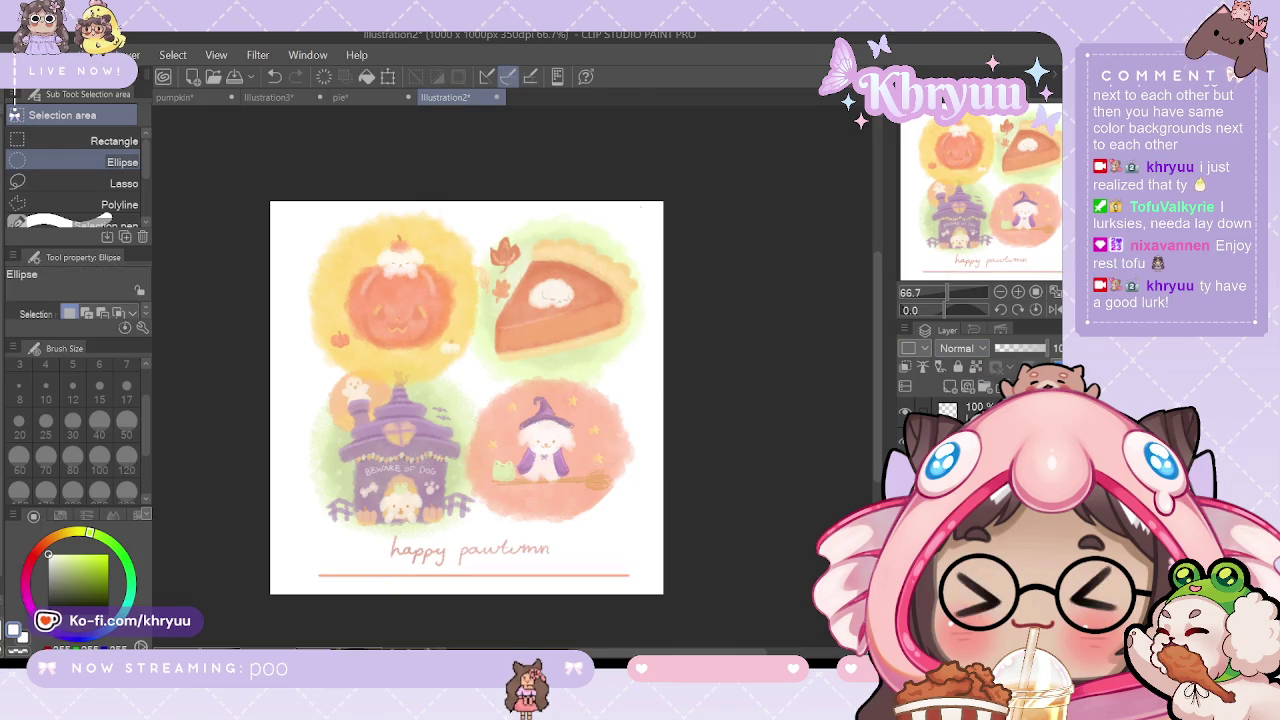
Step: Undo twice to remove the underline beneath the 'happy pawtumn' title
{"action": "key", "text": "ctrl+z"}
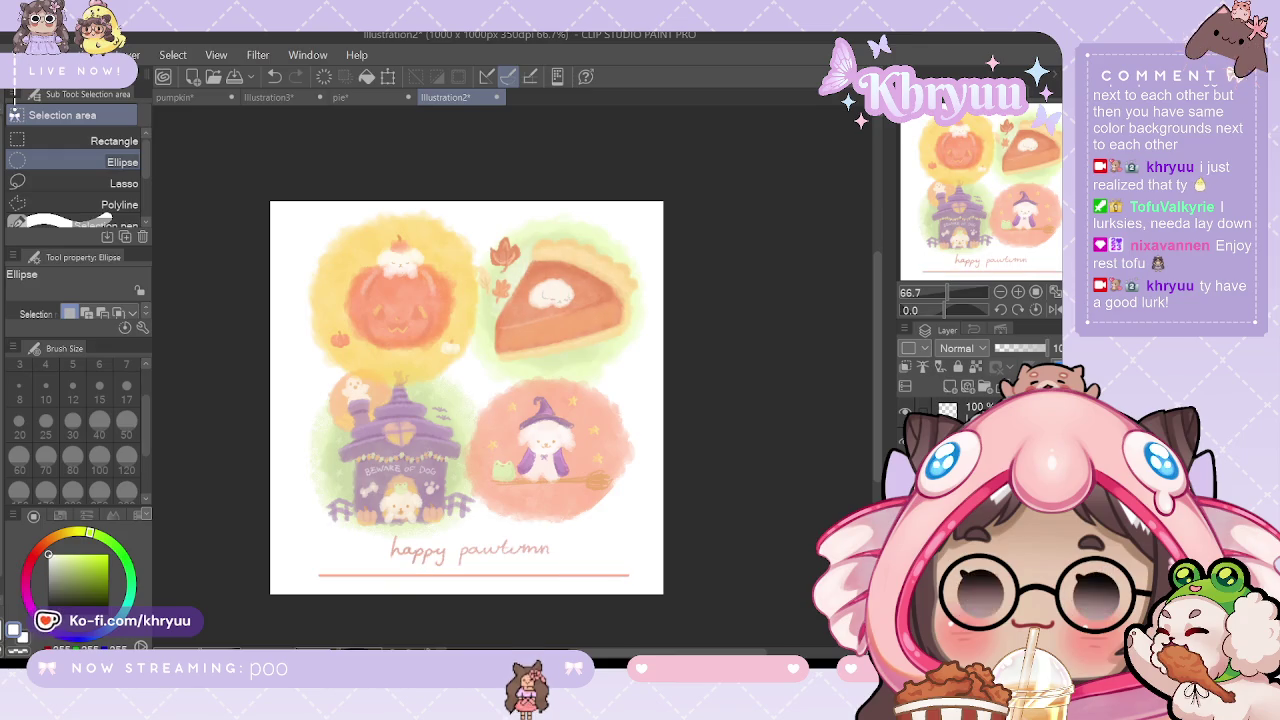
{"action": "key", "text": "ctrl+z"}
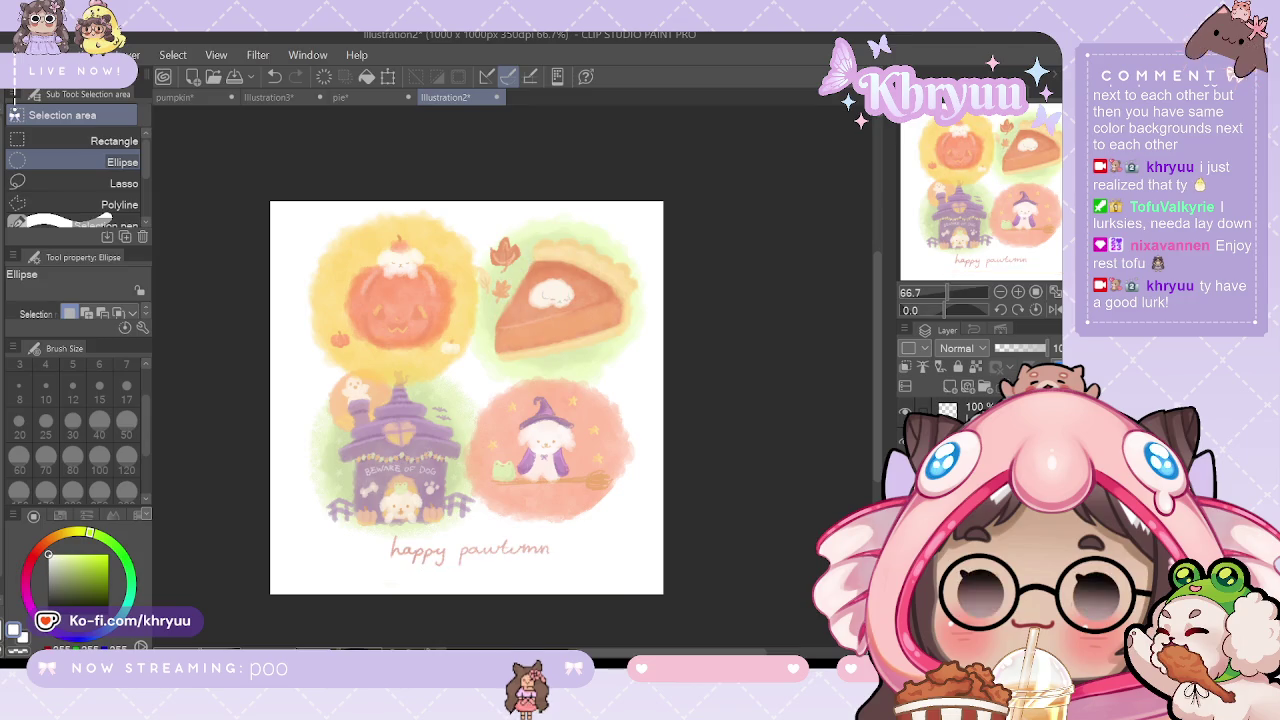
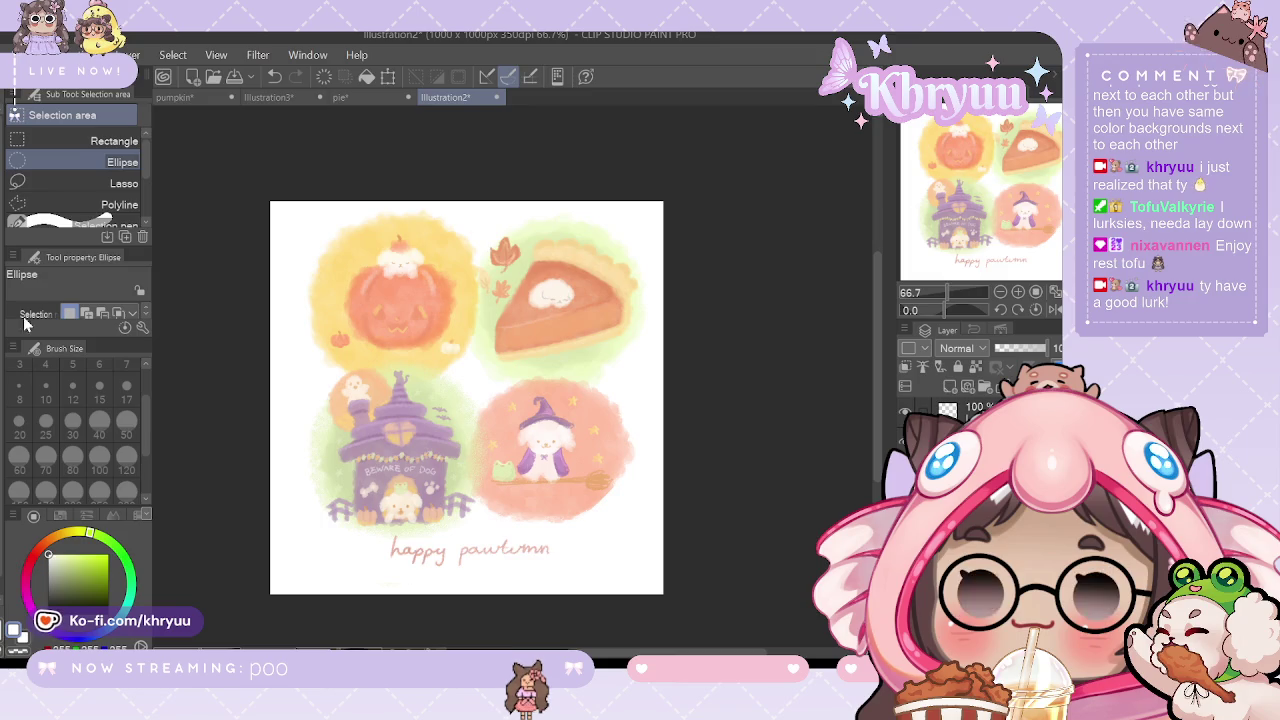
Step: Sample the pink circle's peach colour and paint a small heart between the four circles
{"action": "key", "text": "i"}
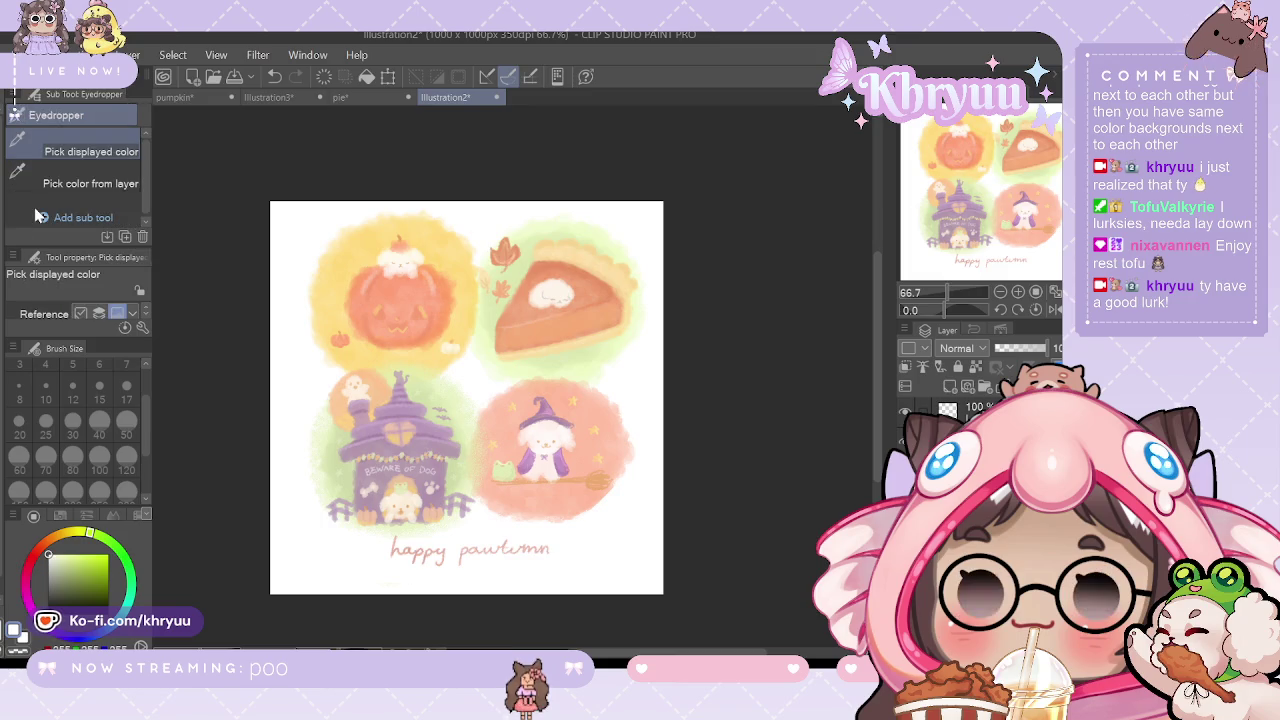
{"action": "left_click", "coordinate": [581, 426]}
{"action": "key", "text": "b"}
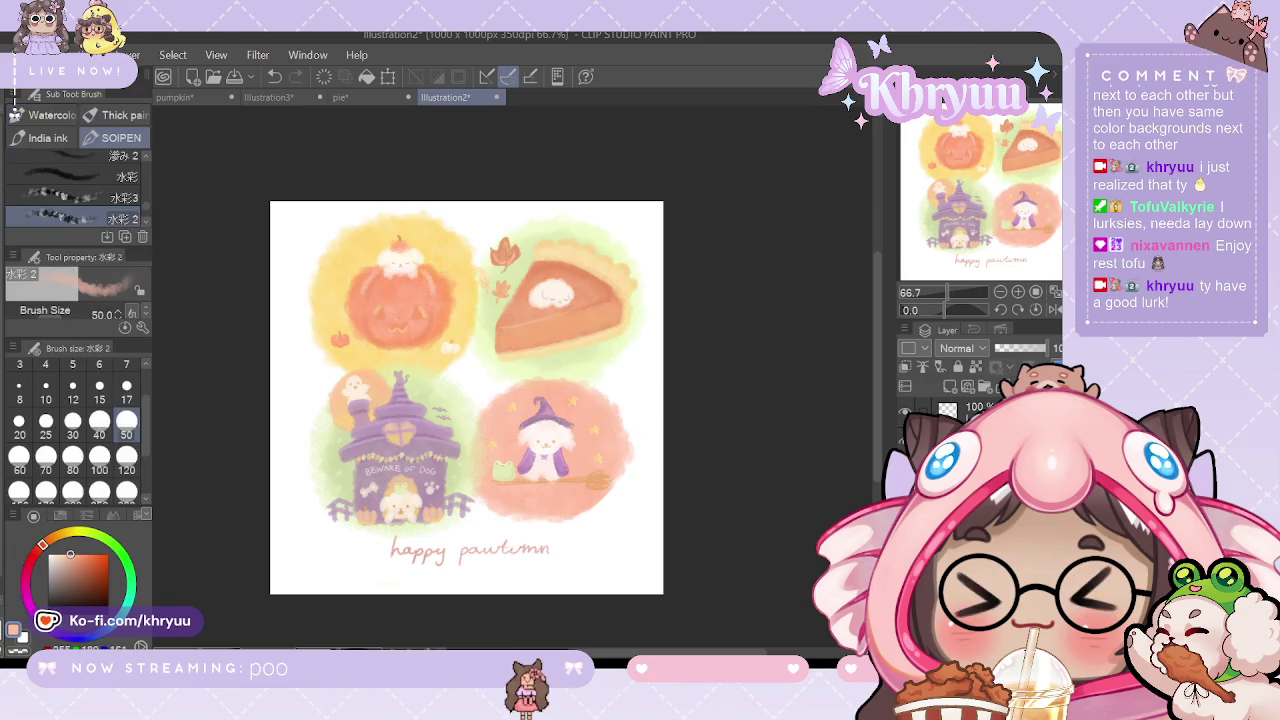
{"action": "left_click_drag", "start_coordinate": [472, 378], "coordinate": [474, 388]}
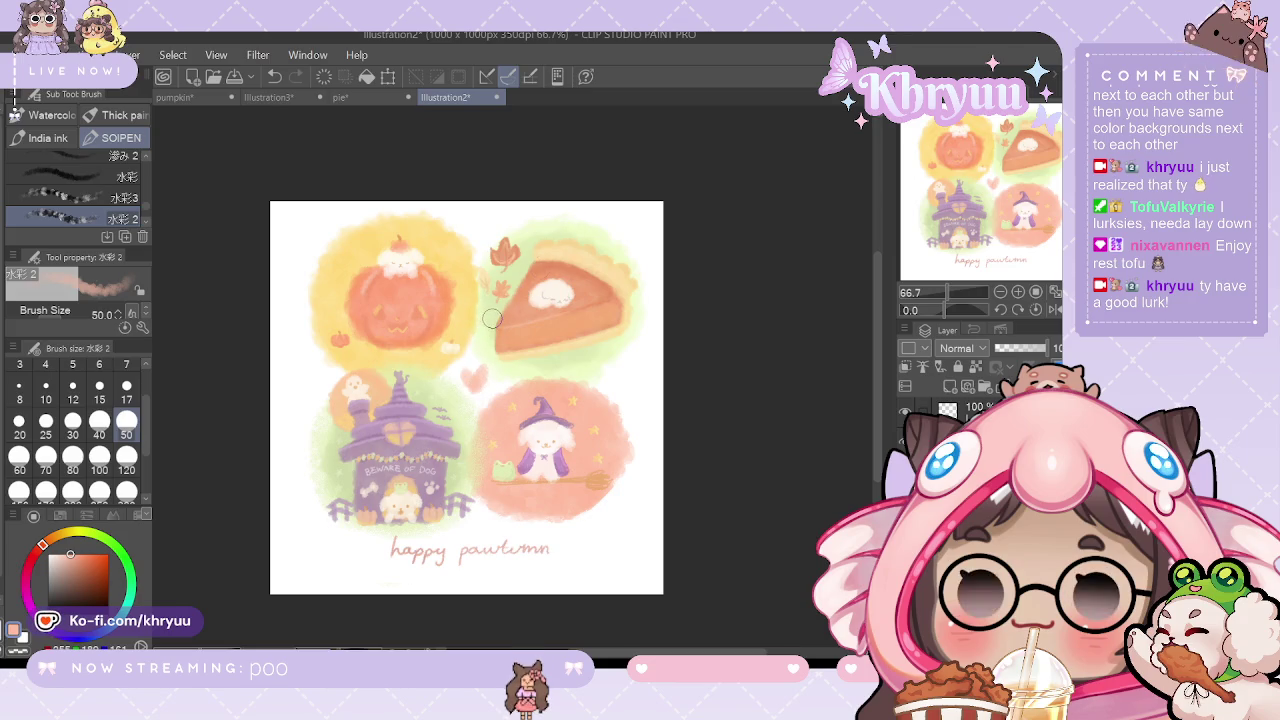
{"action": "key", "text": "ctrl+z"}
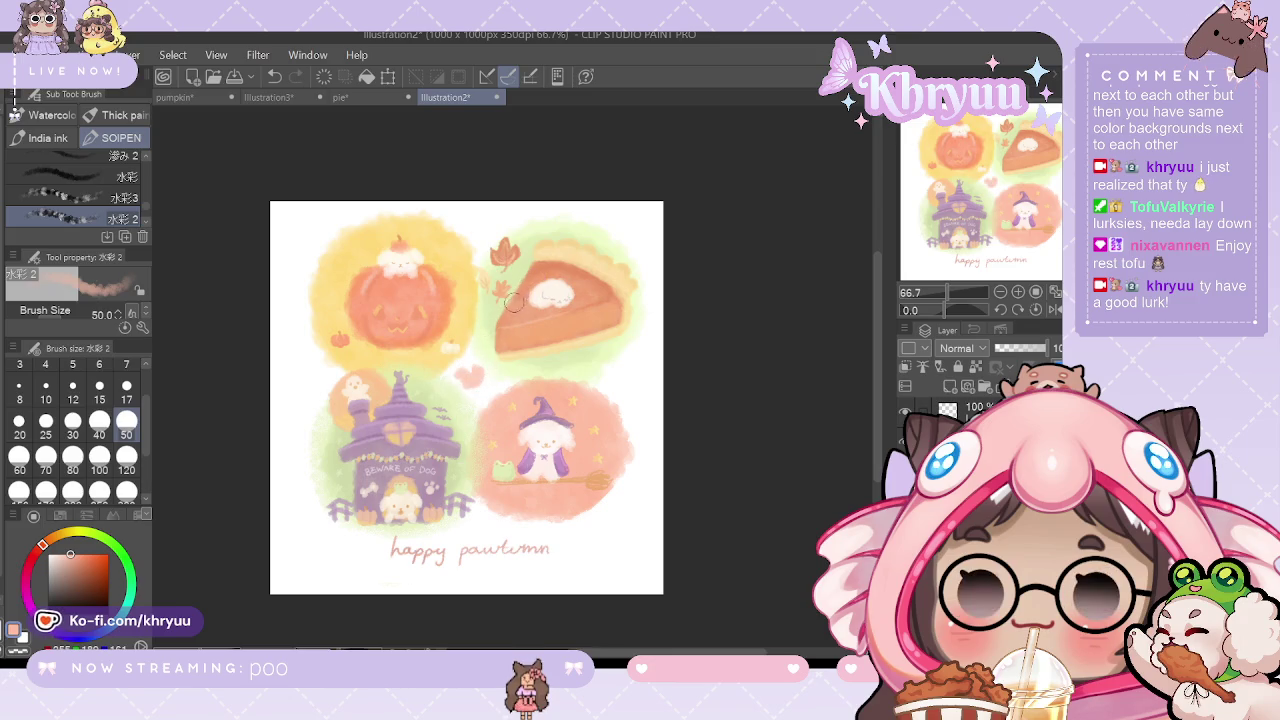
{"action": "mouse_move", "coordinate": [462, 376]}
{"action": "left_mouse_down"}
{"action": "mouse_move", "coordinate": [478, 377]}
{"action": "mouse_move", "coordinate": [468, 388]}
{"action": "left_mouse_up"}
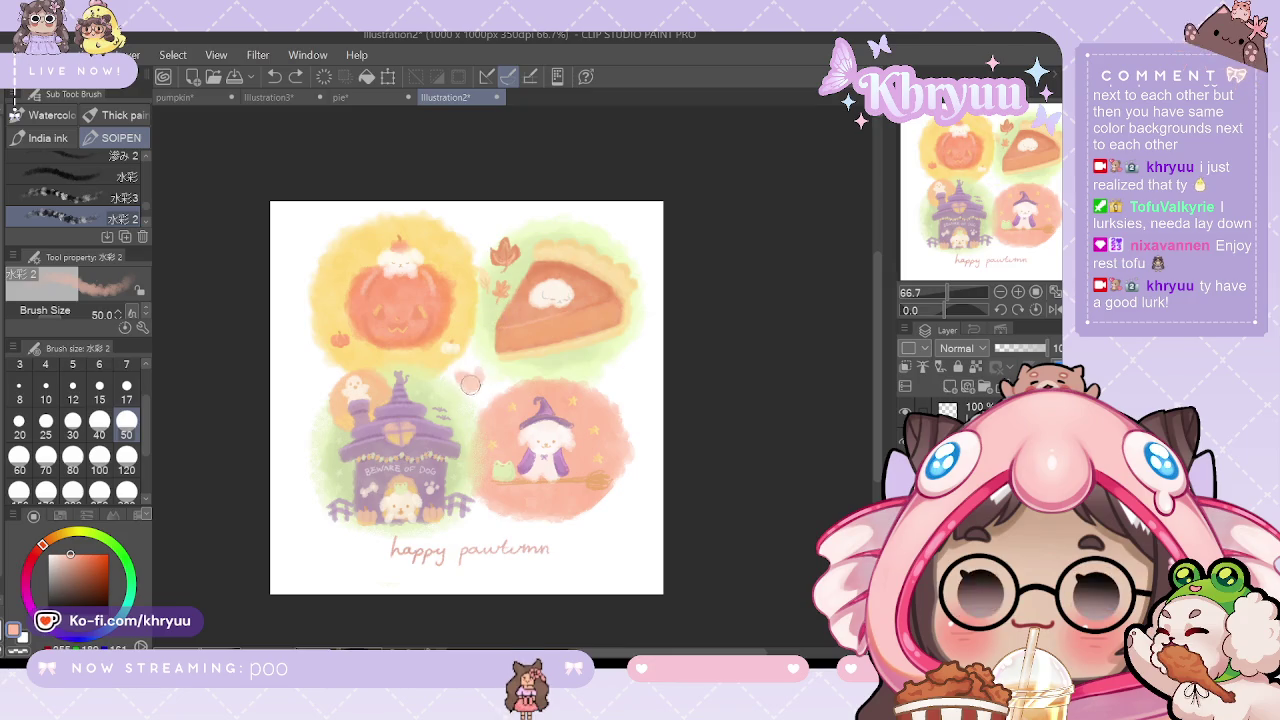
Step: Toggle undo and redo to compare the artwork with and without the heart
{"action": "key", "text": "ctrl+z"}
{"action": "key", "text": "ctrl+y"}
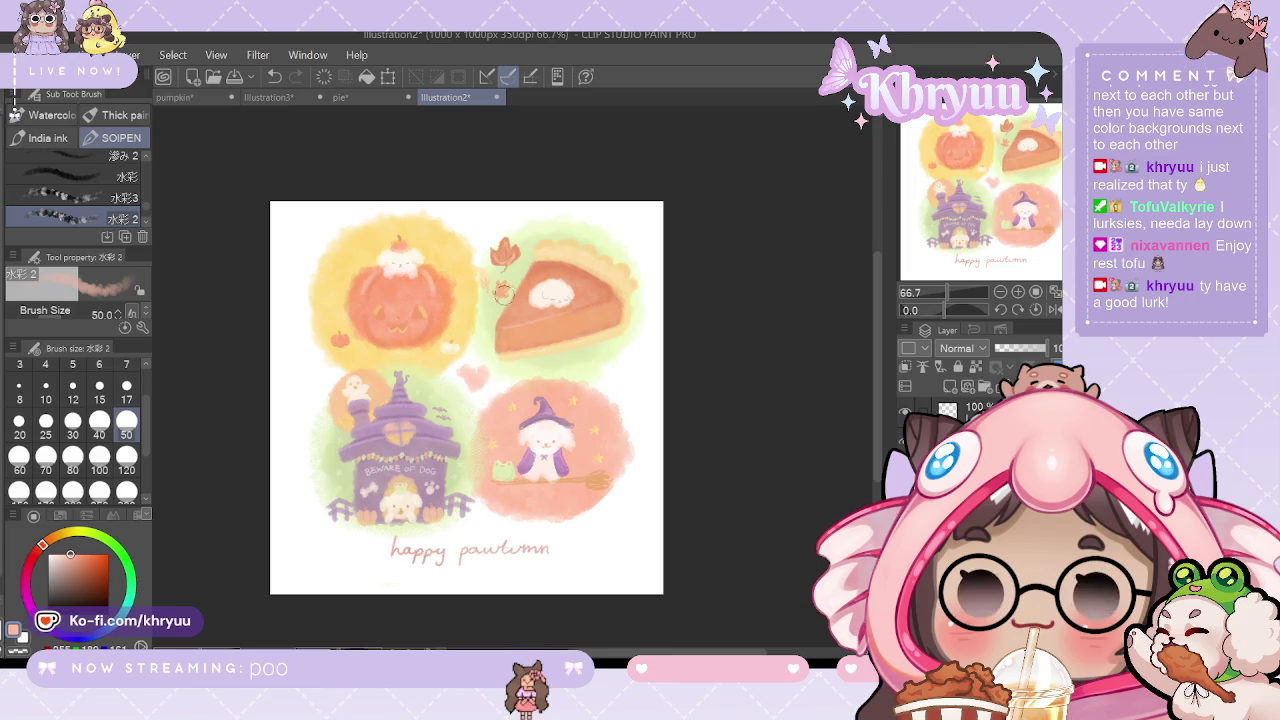
{"action": "key", "text": "ctrl+y"}
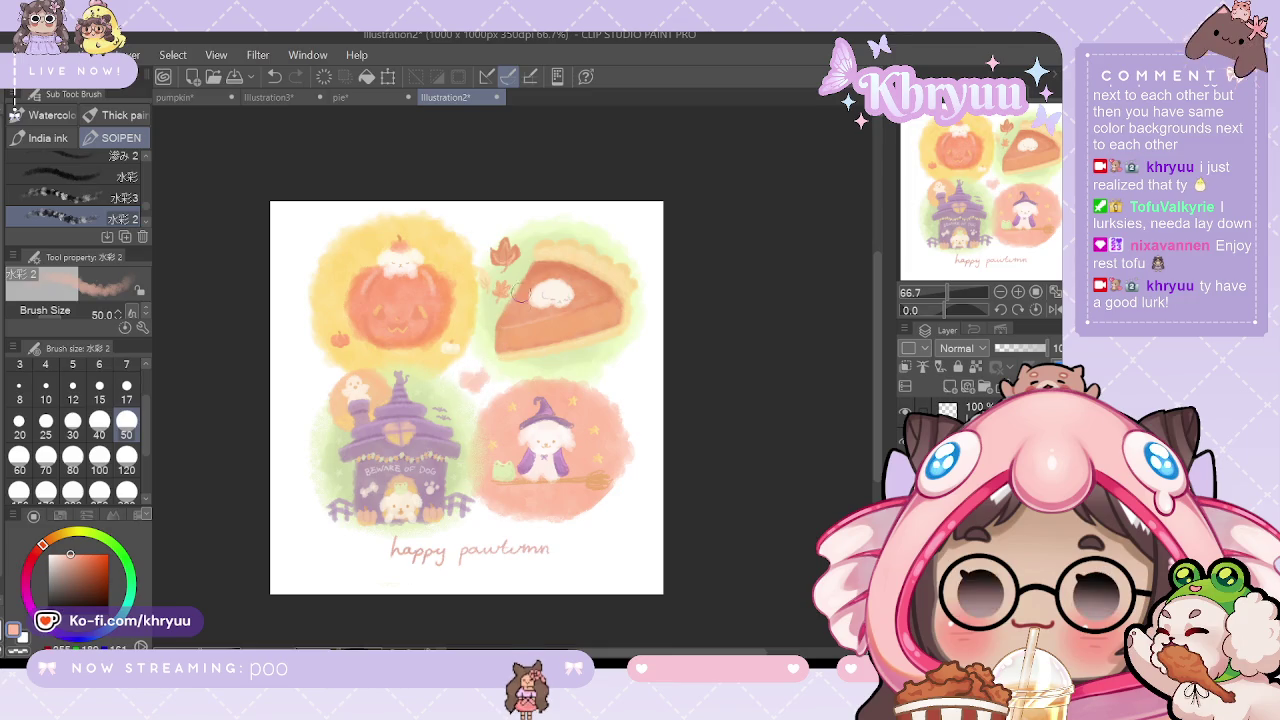
{"action": "key", "text": "ctrl+z"}
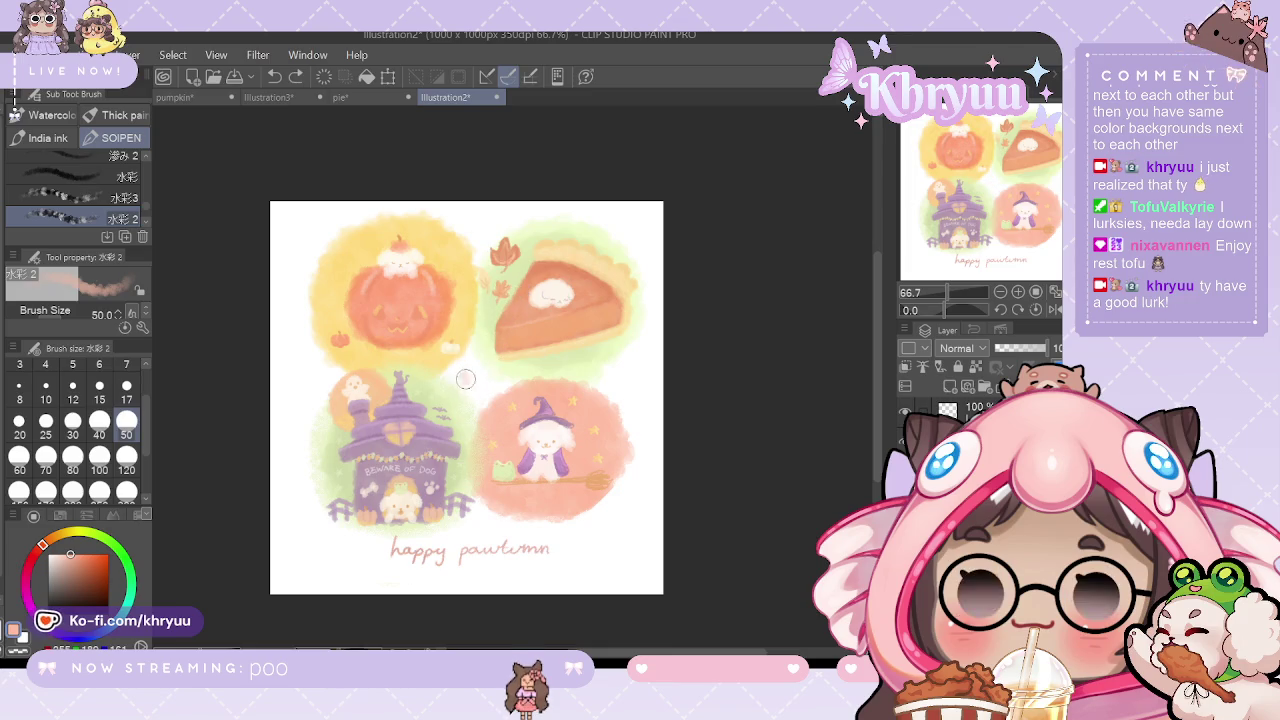
{"action": "key", "text": "ctrl+y"}
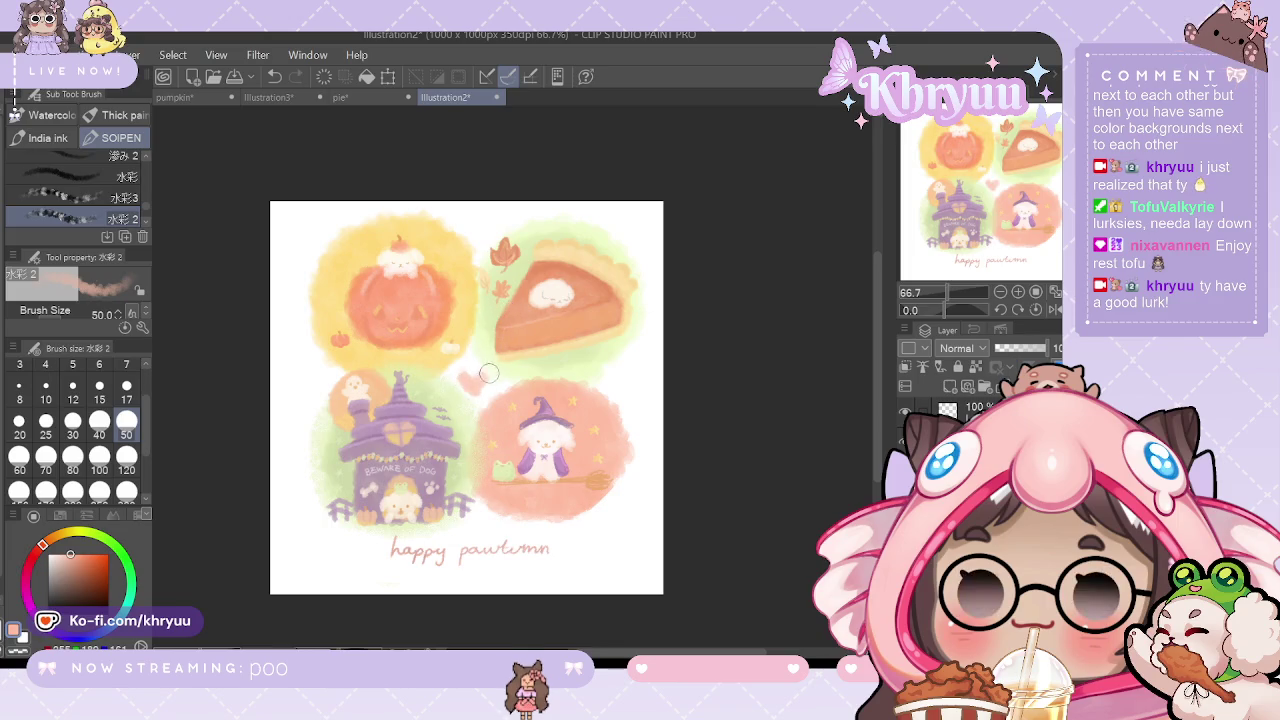
{"action": "key", "text": "ctrl+z"}
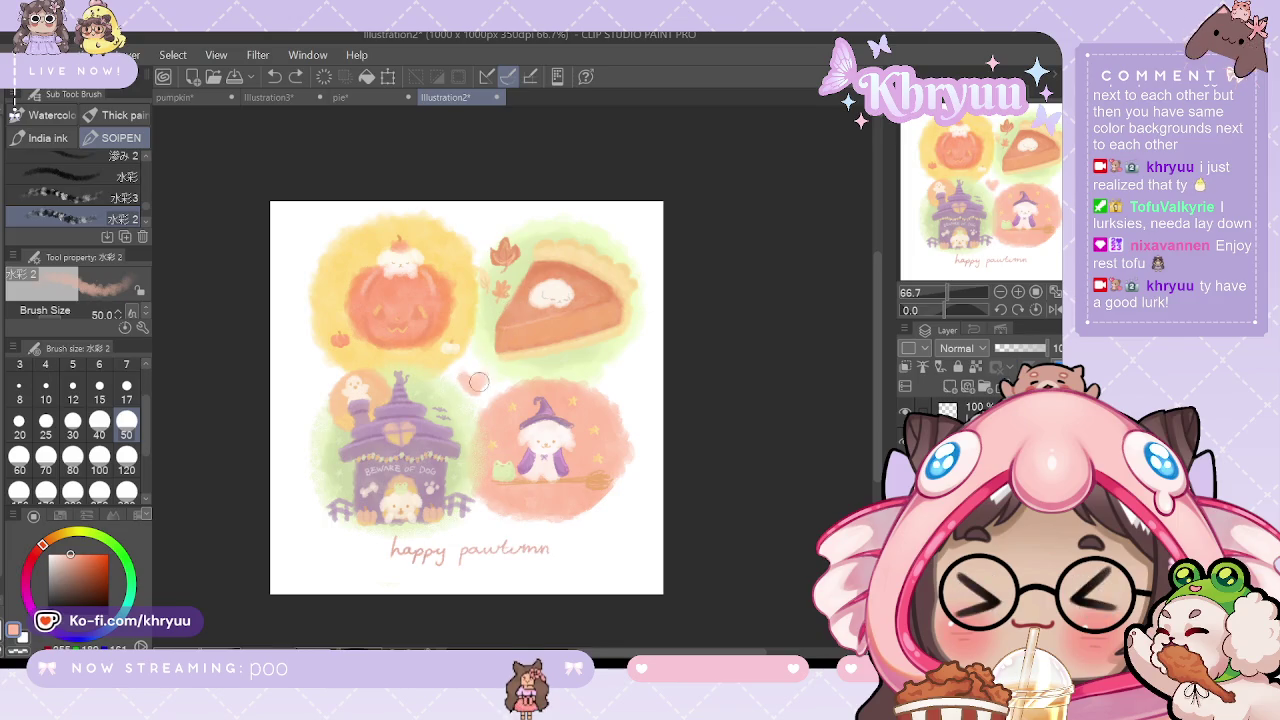
{"action": "key", "text": "ctrl+y"}
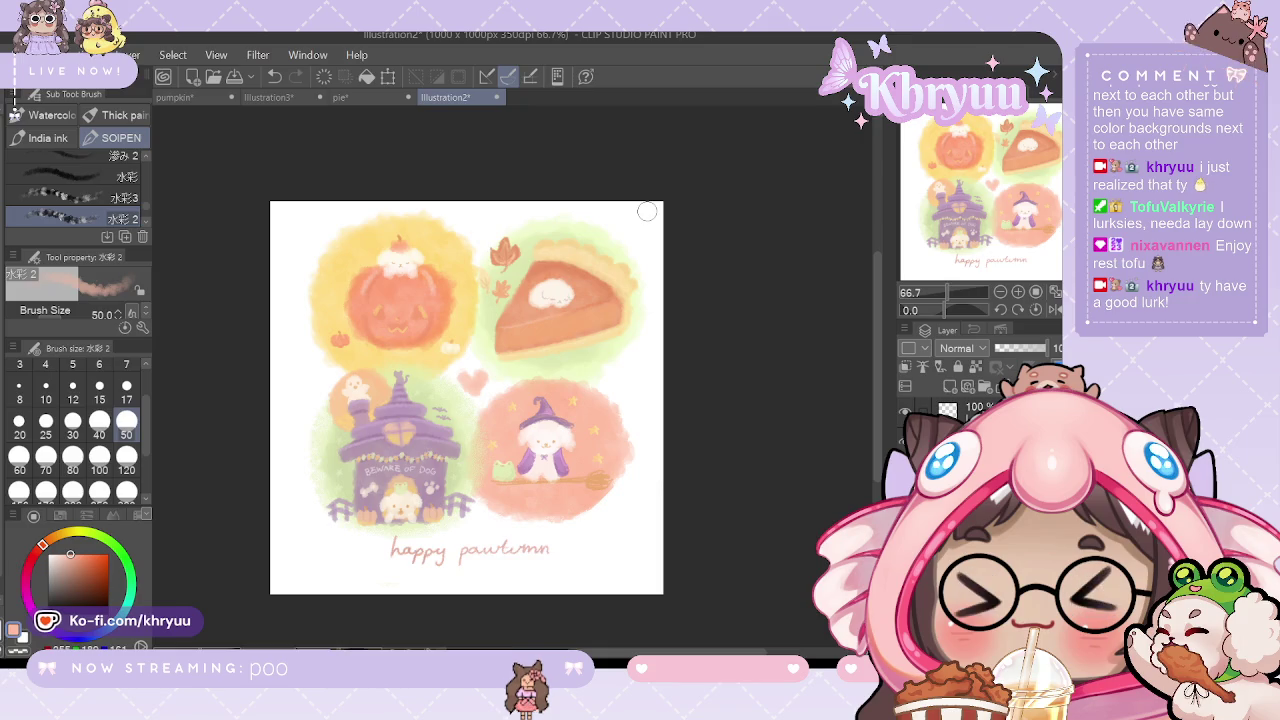
Step: Flip between the Illustration3, pumpkin and Illustration2 documents to compare them
{"action": "left_click", "coordinate": [286, 99]}
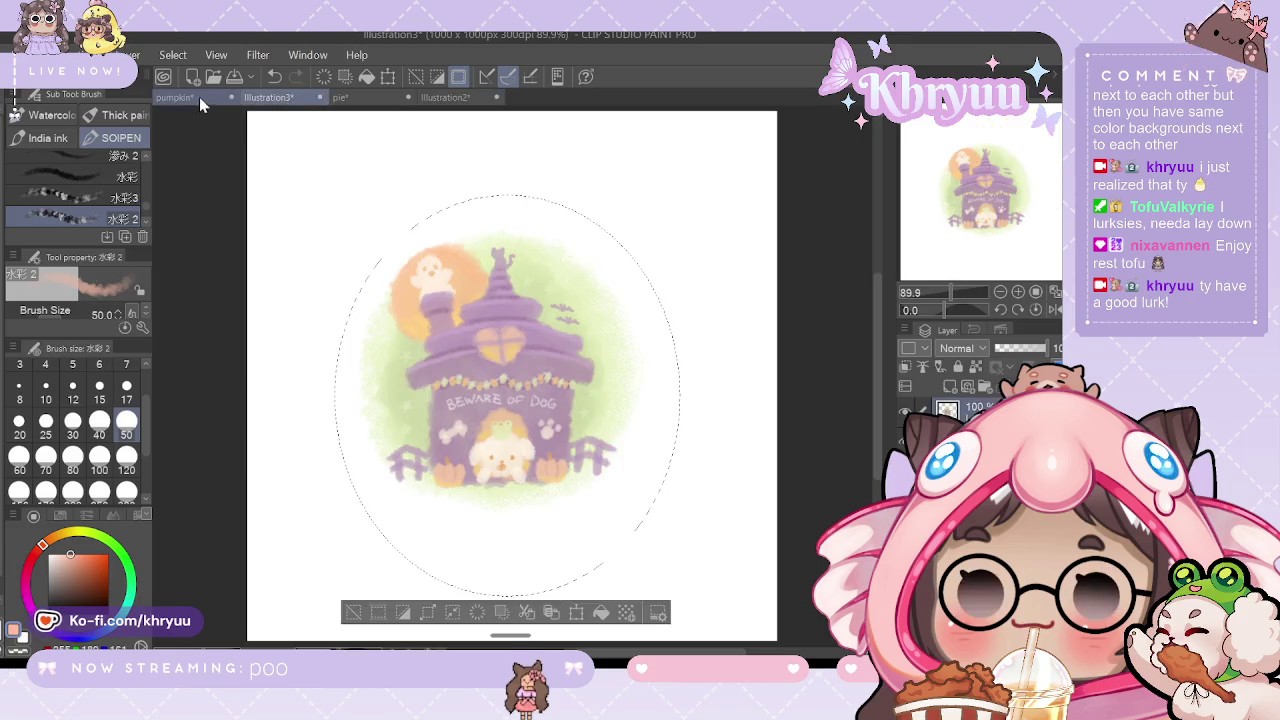
{"action": "left_click", "coordinate": [199, 97]}
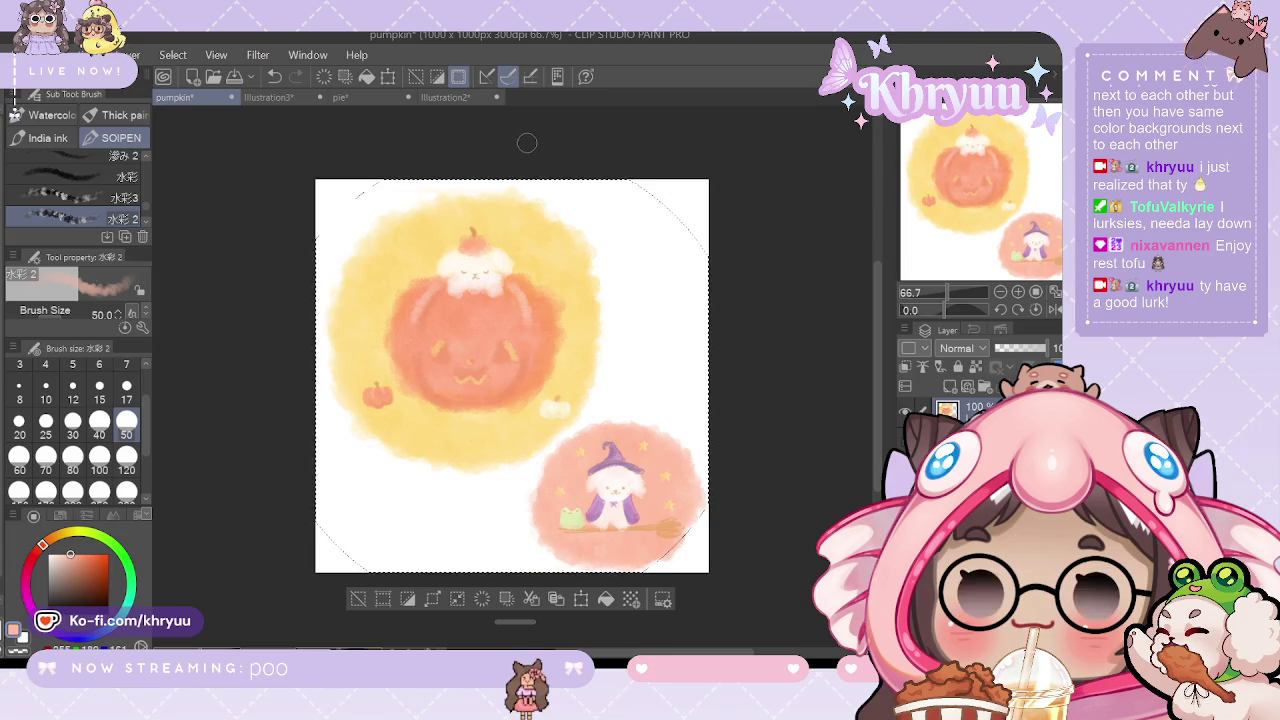
{"action": "left_click", "coordinate": [451, 99]}
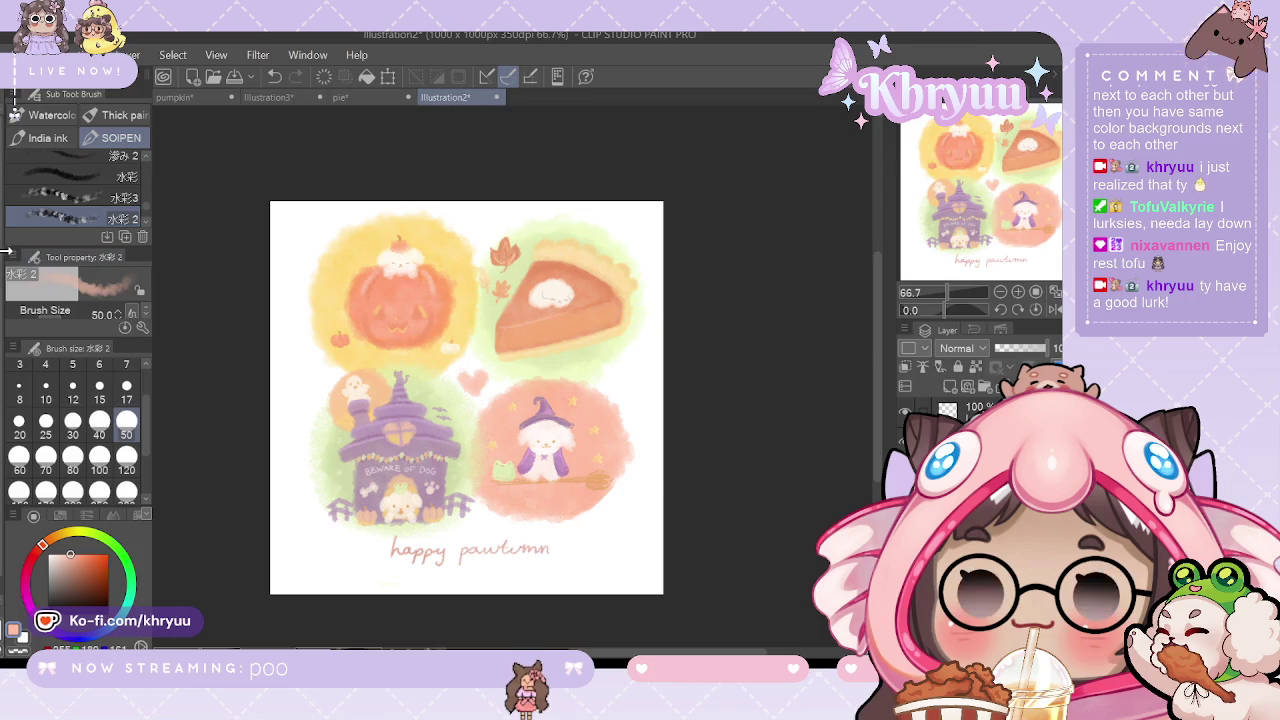
{"action": "key", "text": "i"}
{"action": "key", "text": "b"}
Step: Return to the pumpkin document showing the yellow pumpkin and pink witch-dog circles
{"action": "left_click", "coordinate": [268, 97]}
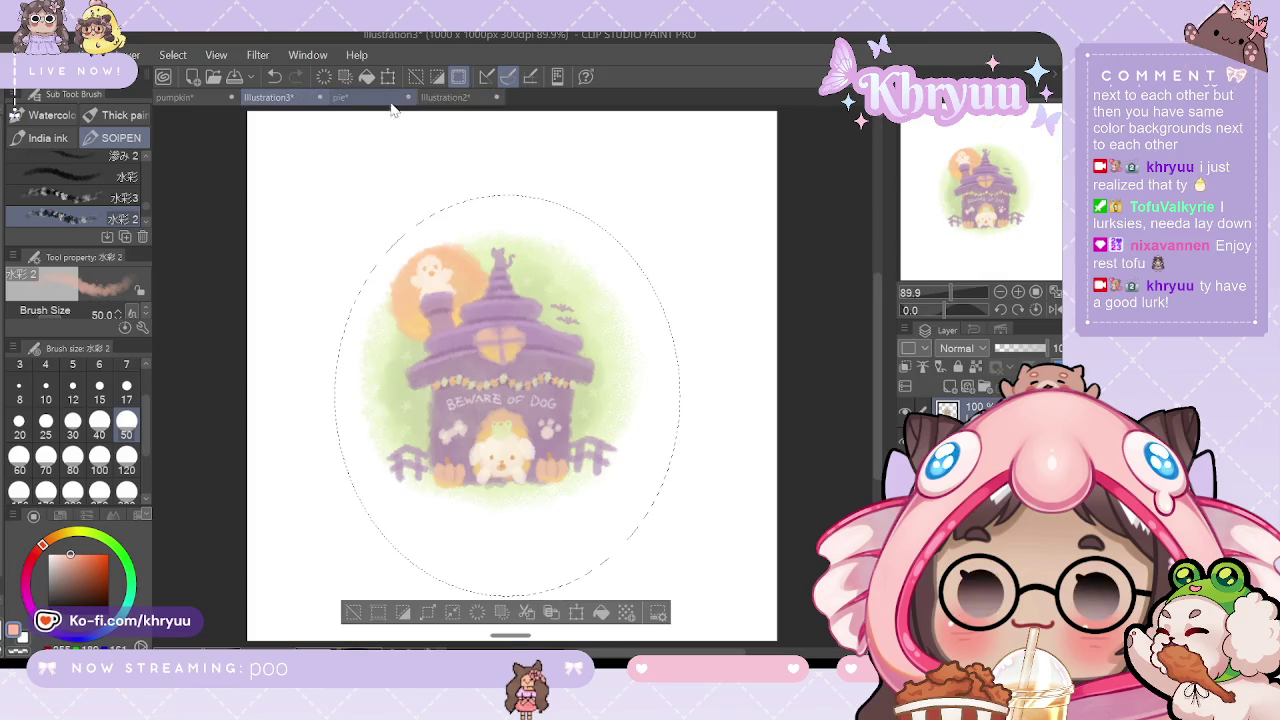
{"action": "left_click", "coordinate": [176, 97]}
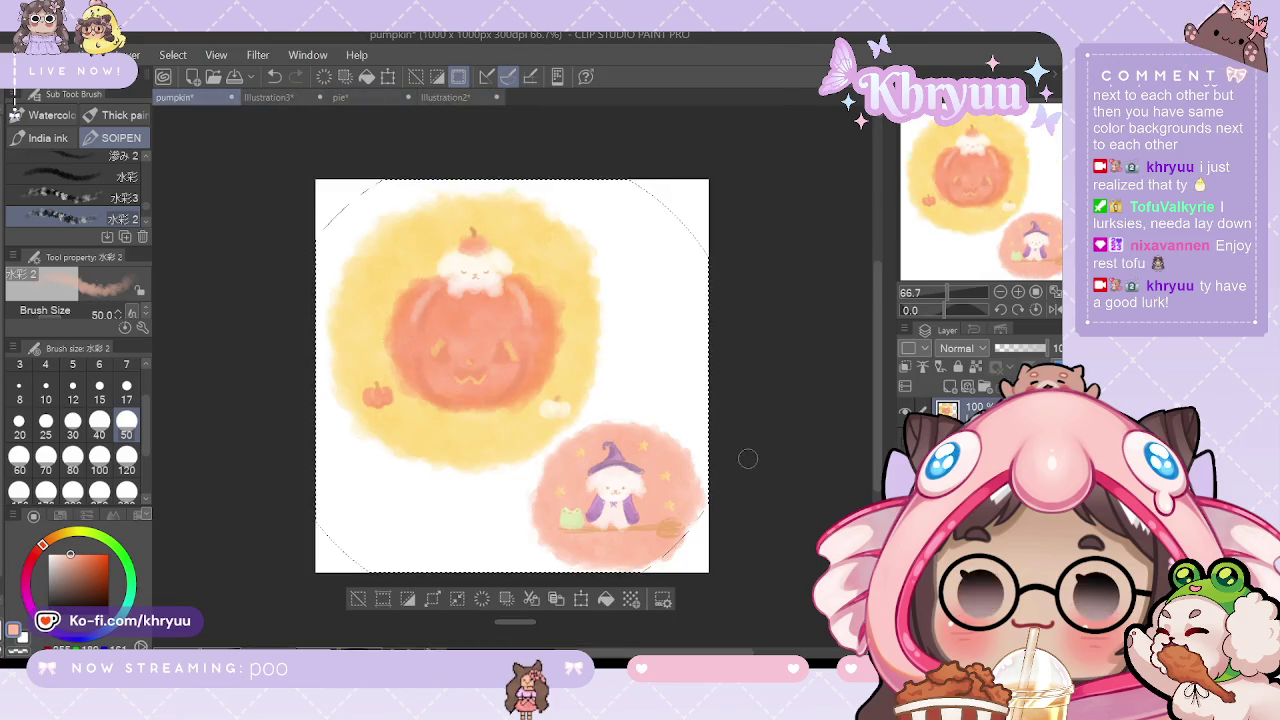
{"action": "left_click", "coordinate": [581, 598]}
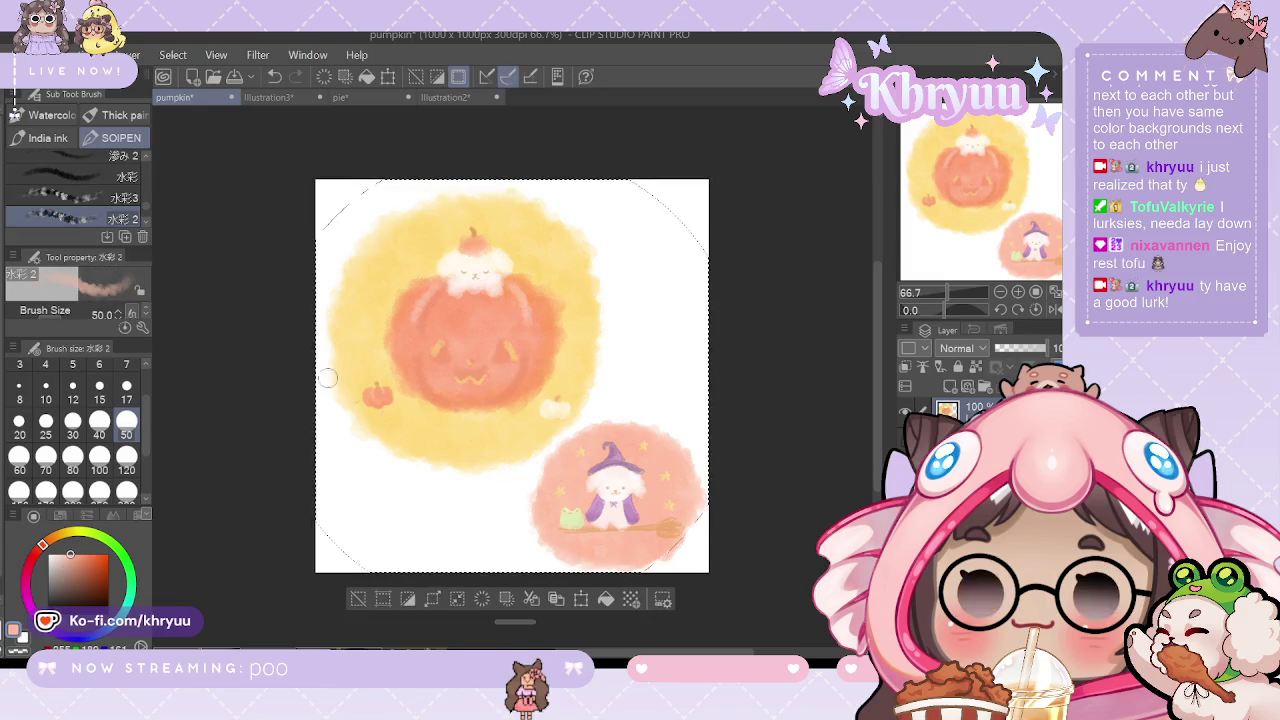
{"action": "key", "text": "m"}
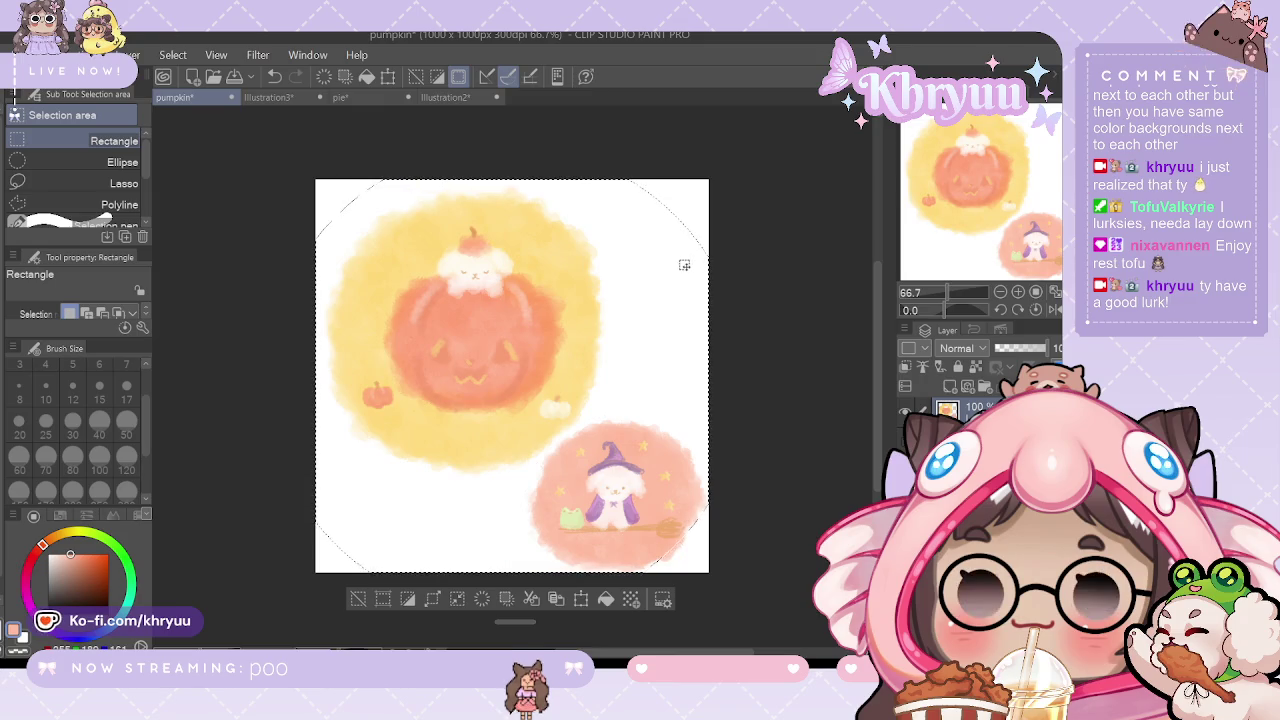
Step: Clear a trial selection, view the pumpkin canvas at 100%, and choose freehand lasso selection
{"action": "left_click_drag", "start_coordinate": [420, 184], "coordinate": [750, 600]}
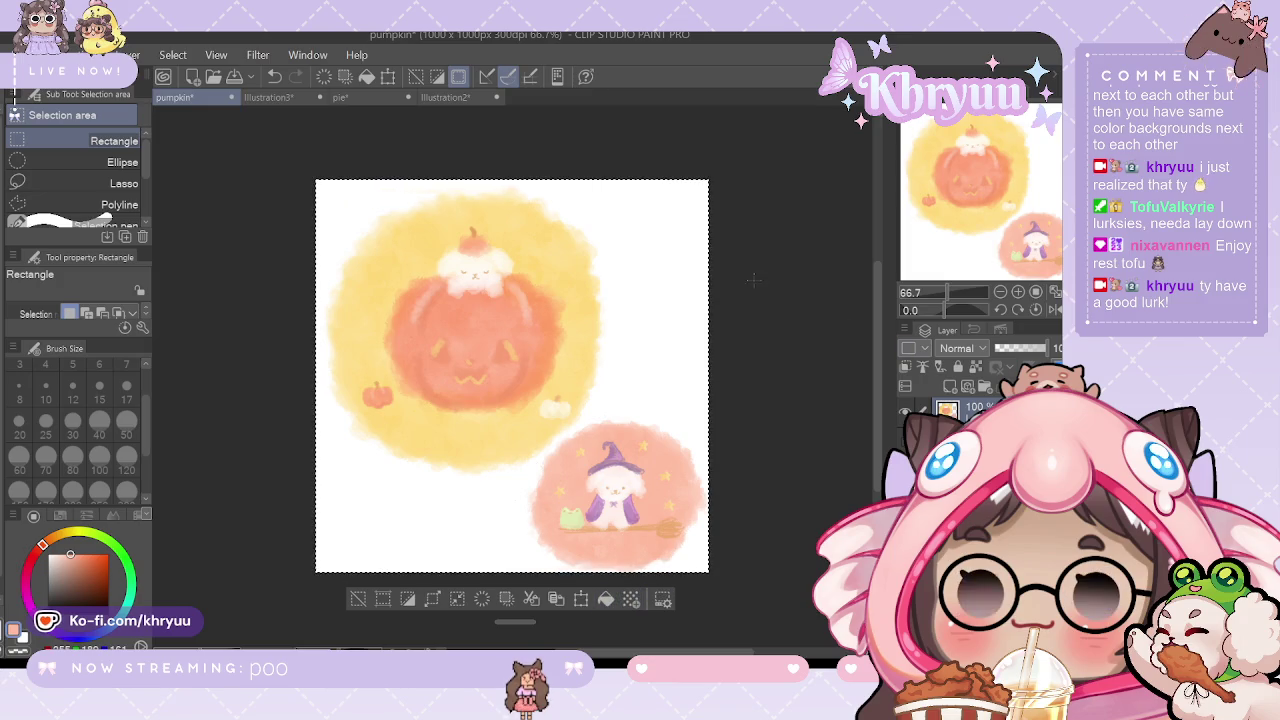
{"action": "key", "text": "ctrl+d"}
{"action": "left_click", "coordinate": [1018, 292]}
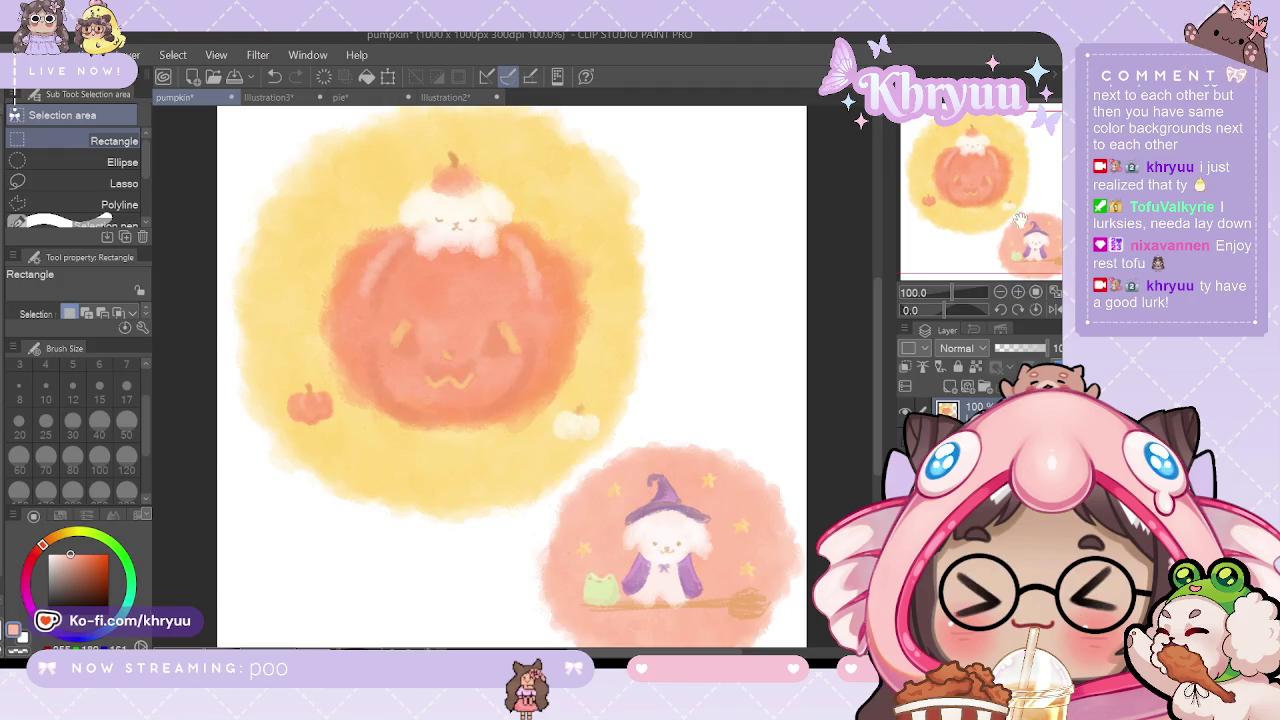
{"action": "left_click", "coordinate": [92, 168]}
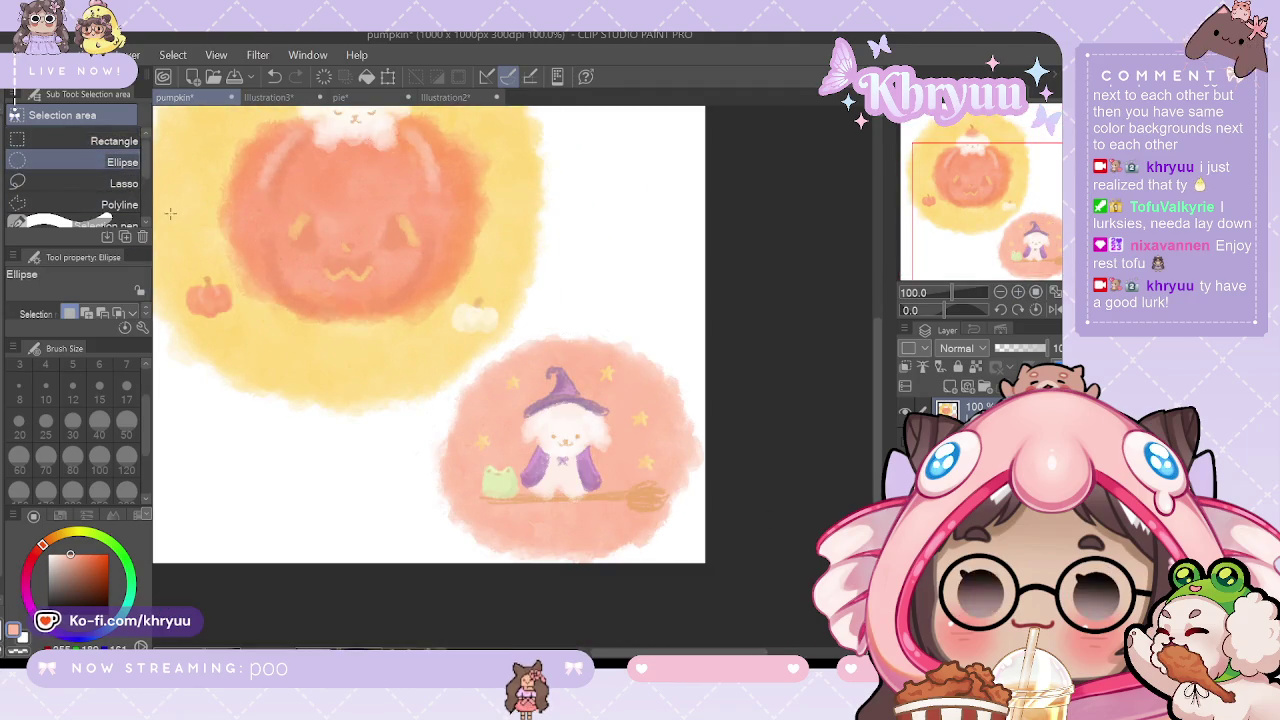
{"action": "left_click", "coordinate": [110, 183]}
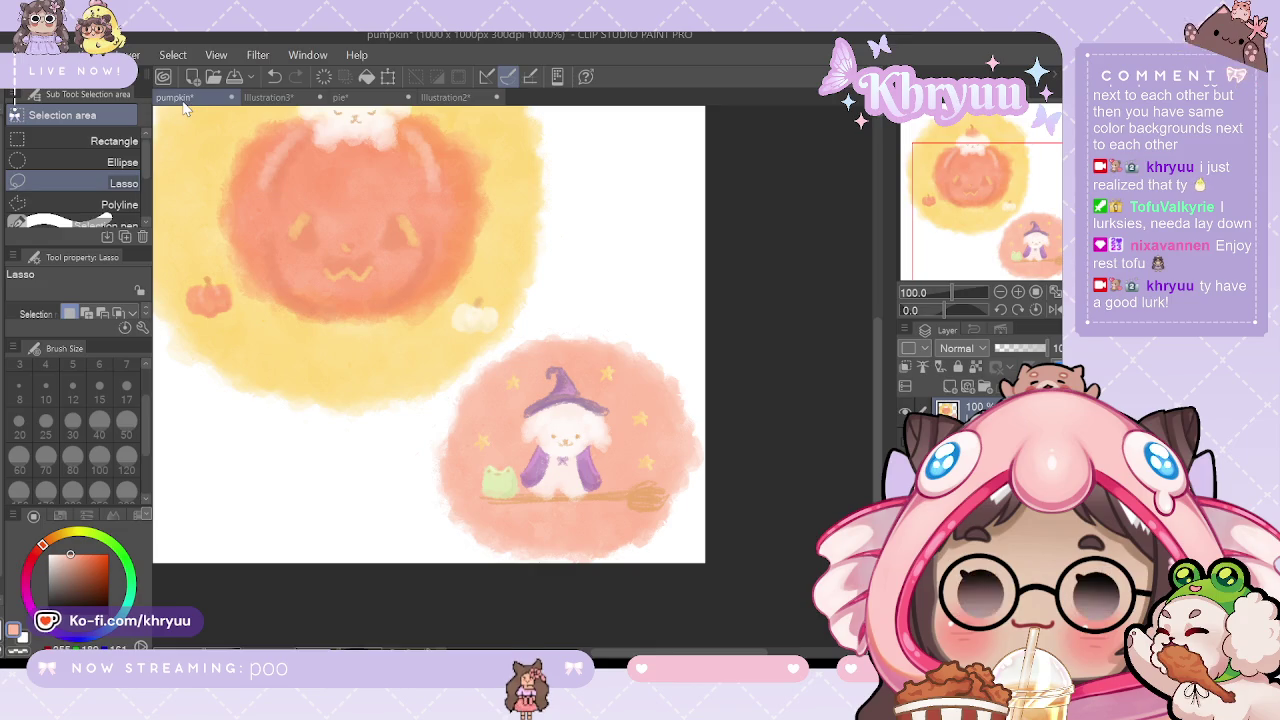
Step: Lasso and copy the witch-dog circle, then return to Illustration2
{"action": "mouse_move", "coordinate": [544, 318]}
{"action": "left_mouse_down"}
{"action": "mouse_move", "coordinate": [453, 388]}
{"action": "mouse_move", "coordinate": [421, 449]}
{"action": "left_mouse_up"}
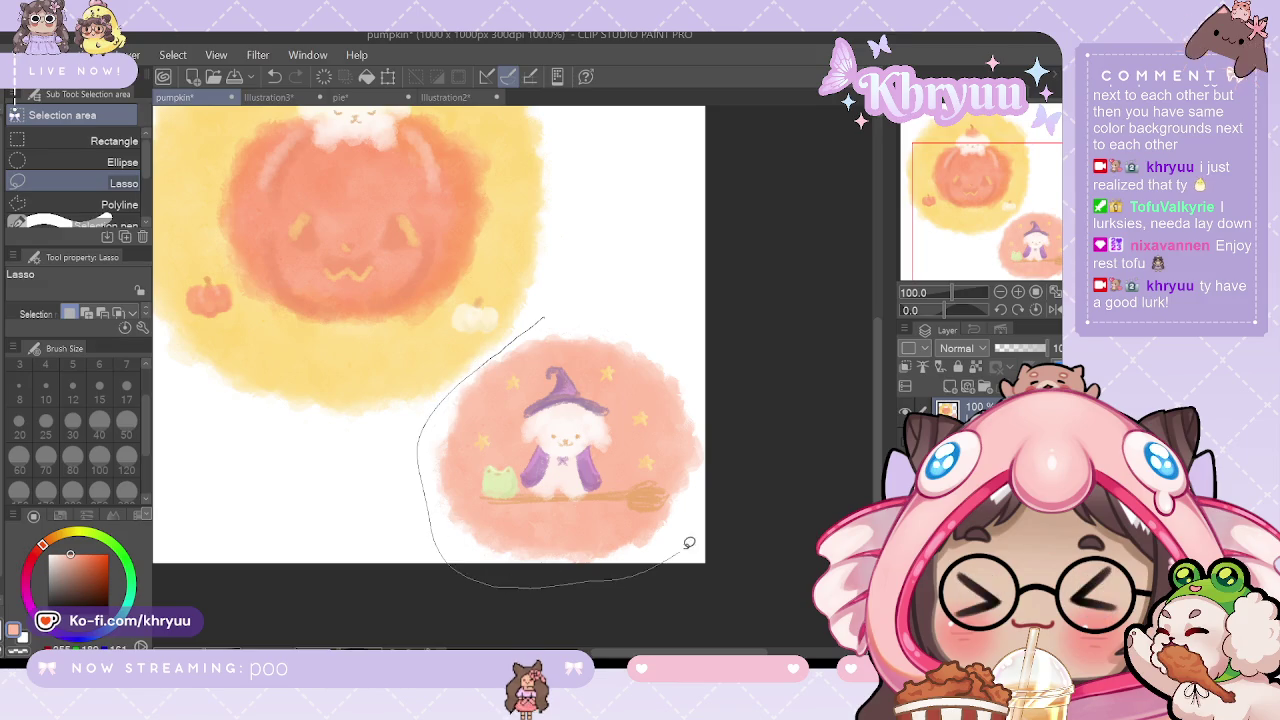
{"action": "left_click_drag", "start_coordinate": [490, 577], "coordinate": [555, 297]}
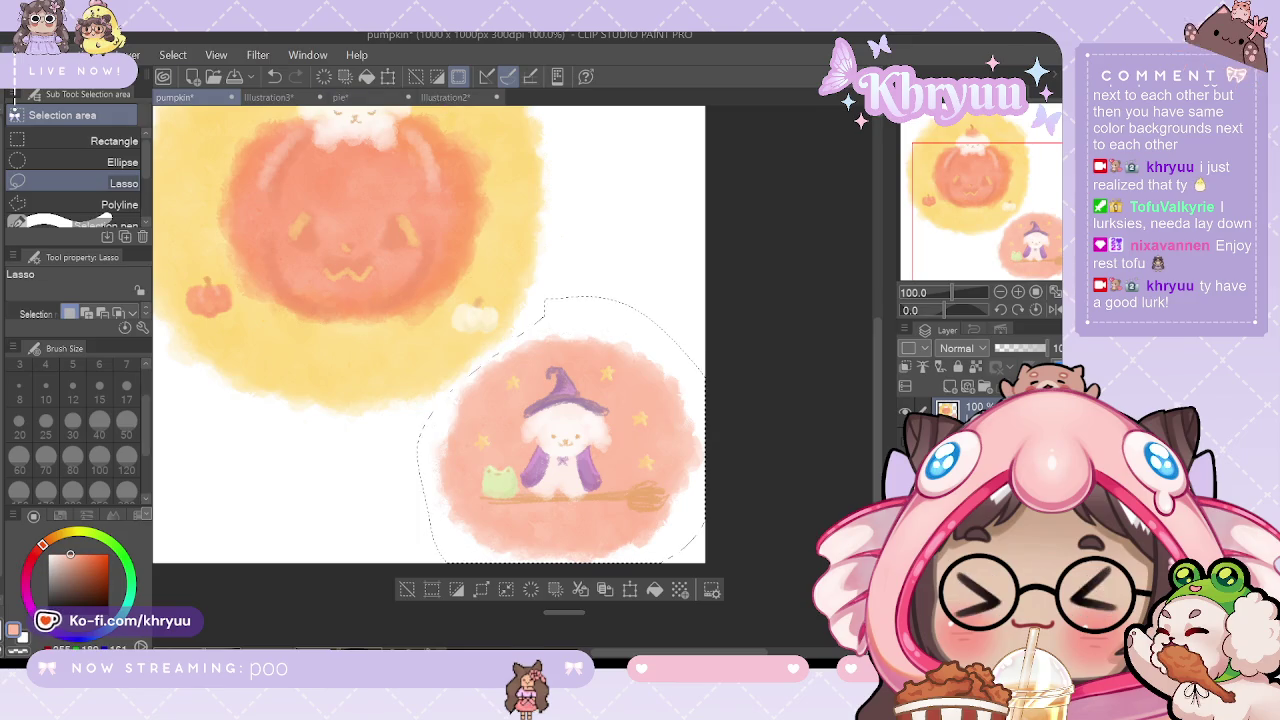
{"action": "left_click", "coordinate": [45, 54]}
{"action": "left_click", "coordinate": [96, 138]}
{"action": "left_click", "coordinate": [437, 97]}
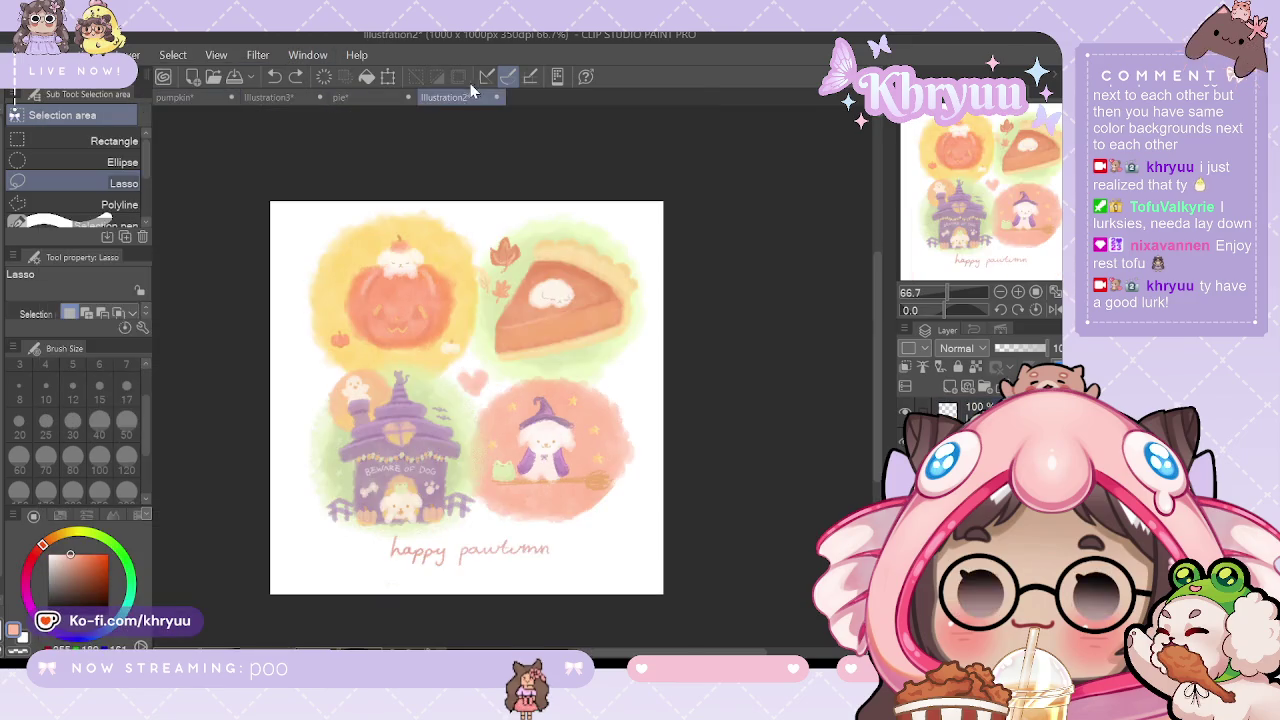
Step: Paste the witch-dog circle into Illustration2 and transform it onto the lower-right panel
{"action": "left_click", "coordinate": [45, 54]}
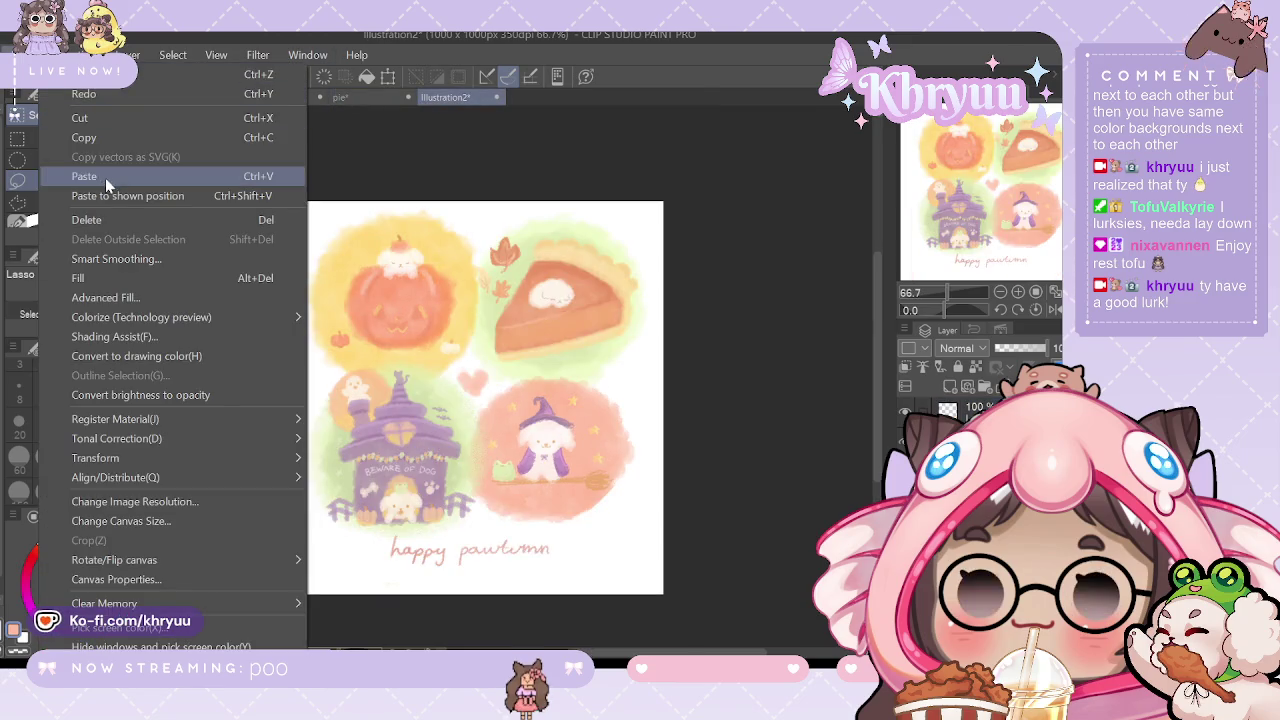
{"action": "left_click", "coordinate": [105, 177]}
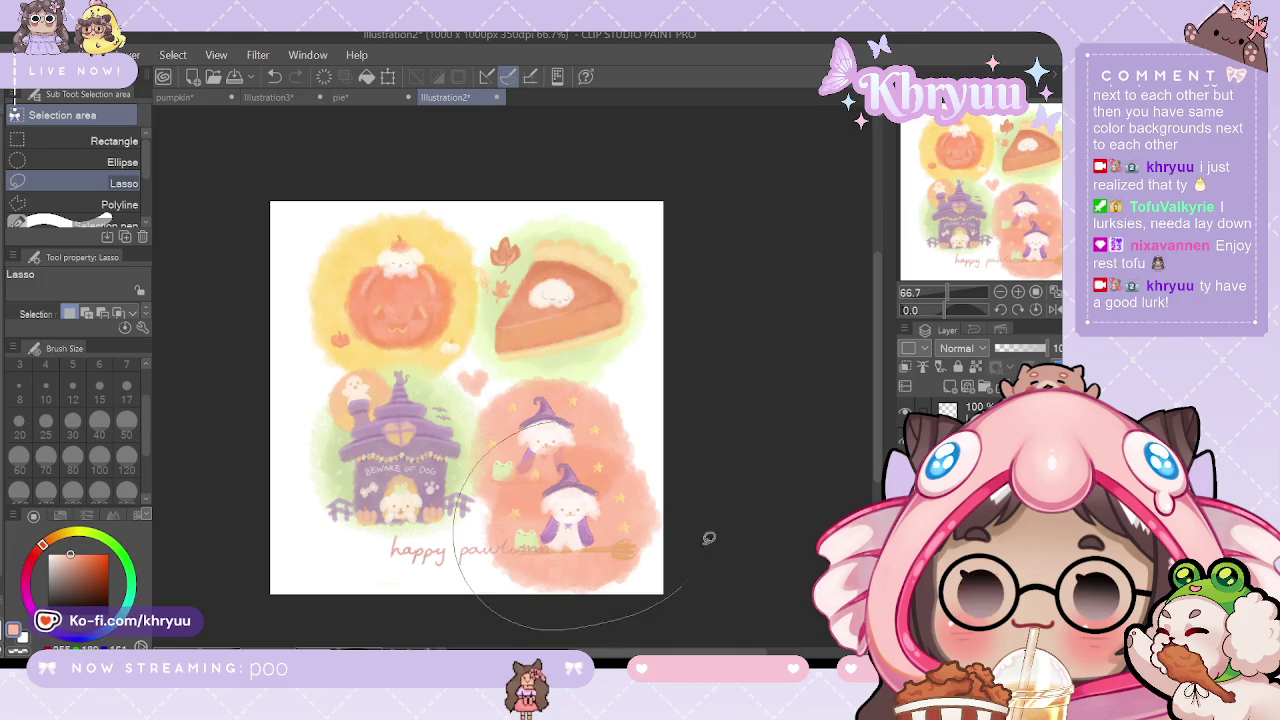
{"action": "key", "text": "ctrl+t"}
{"action": "mouse_move", "coordinate": [616, 521]}
{"action": "left_mouse_down"}
{"action": "mouse_move", "coordinate": [605, 432]}
{"action": "mouse_move", "coordinate": [599, 447]}
{"action": "left_mouse_up"}
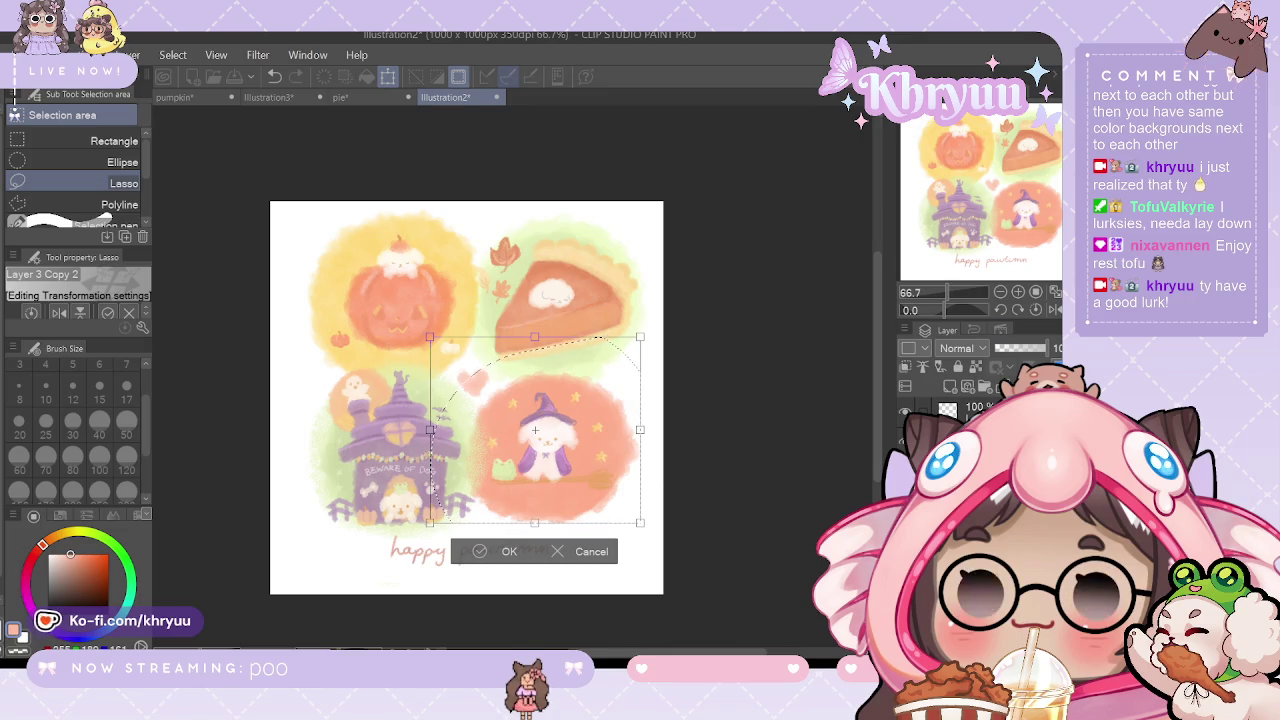
{"action": "key", "text": "b"}
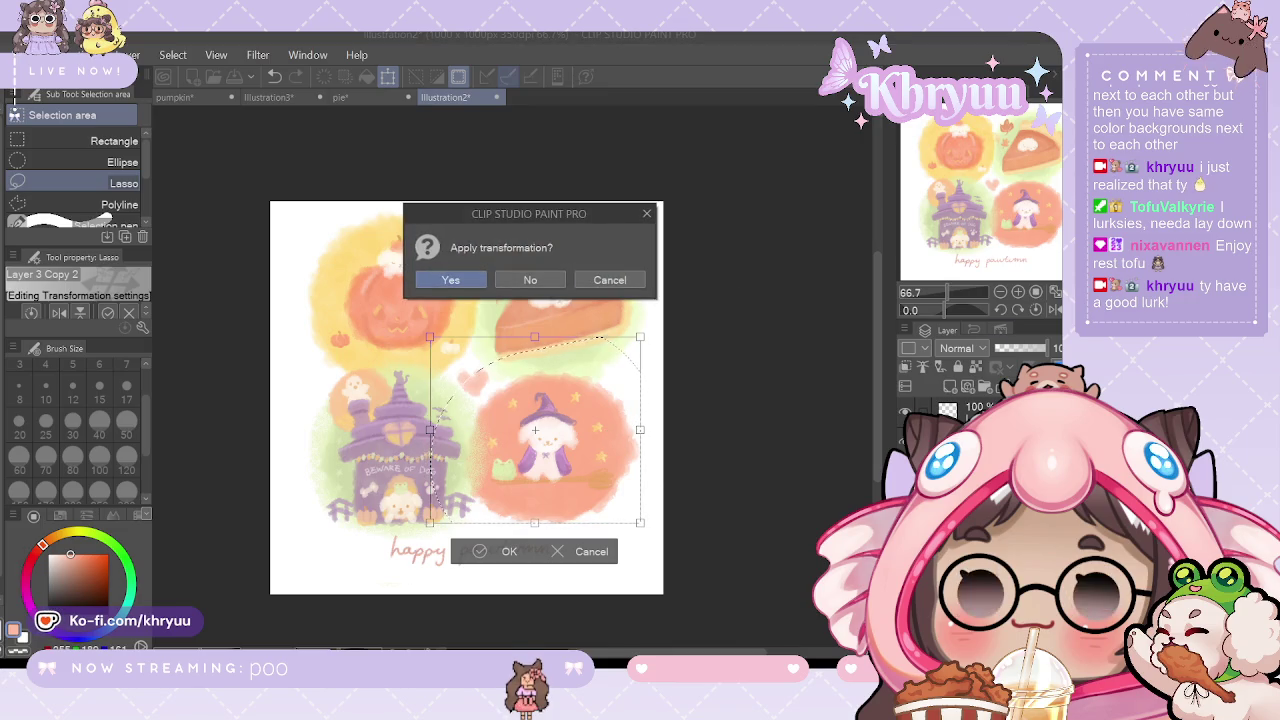
{"action": "key", "text": "Return"}
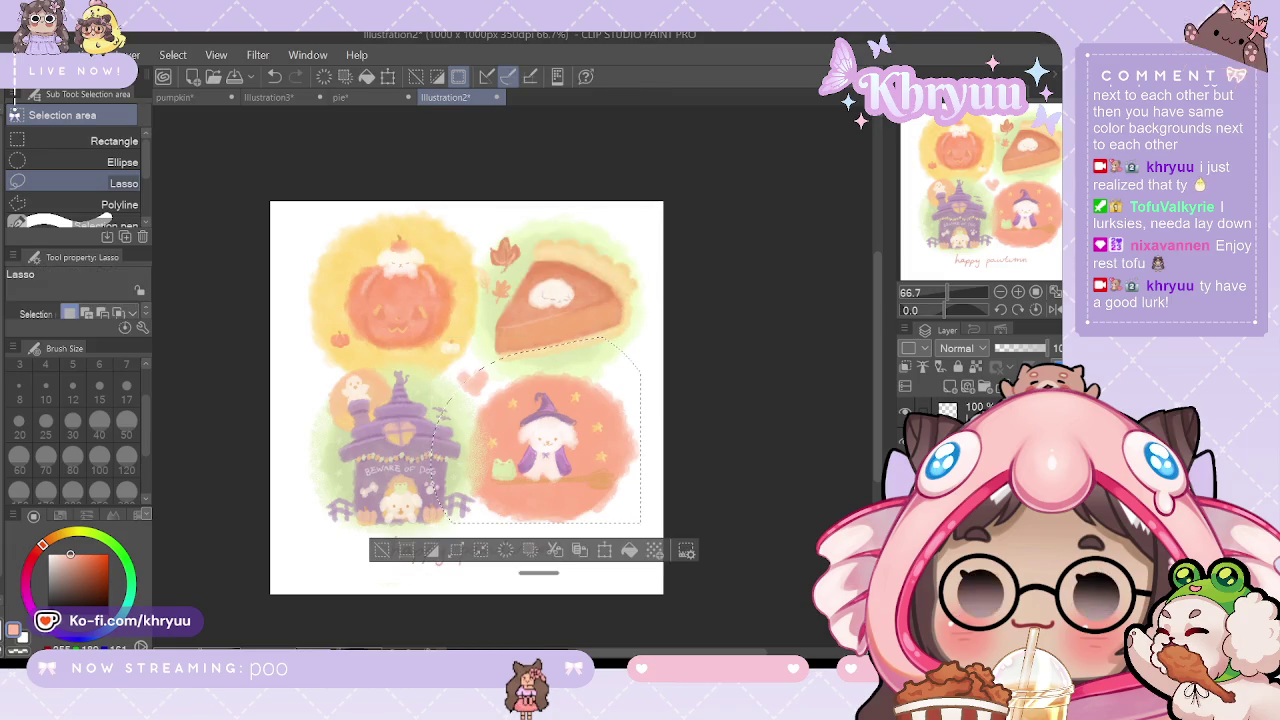
{"action": "key", "text": "ctrl+z"}
{"action": "key", "text": "ctrl+y"}
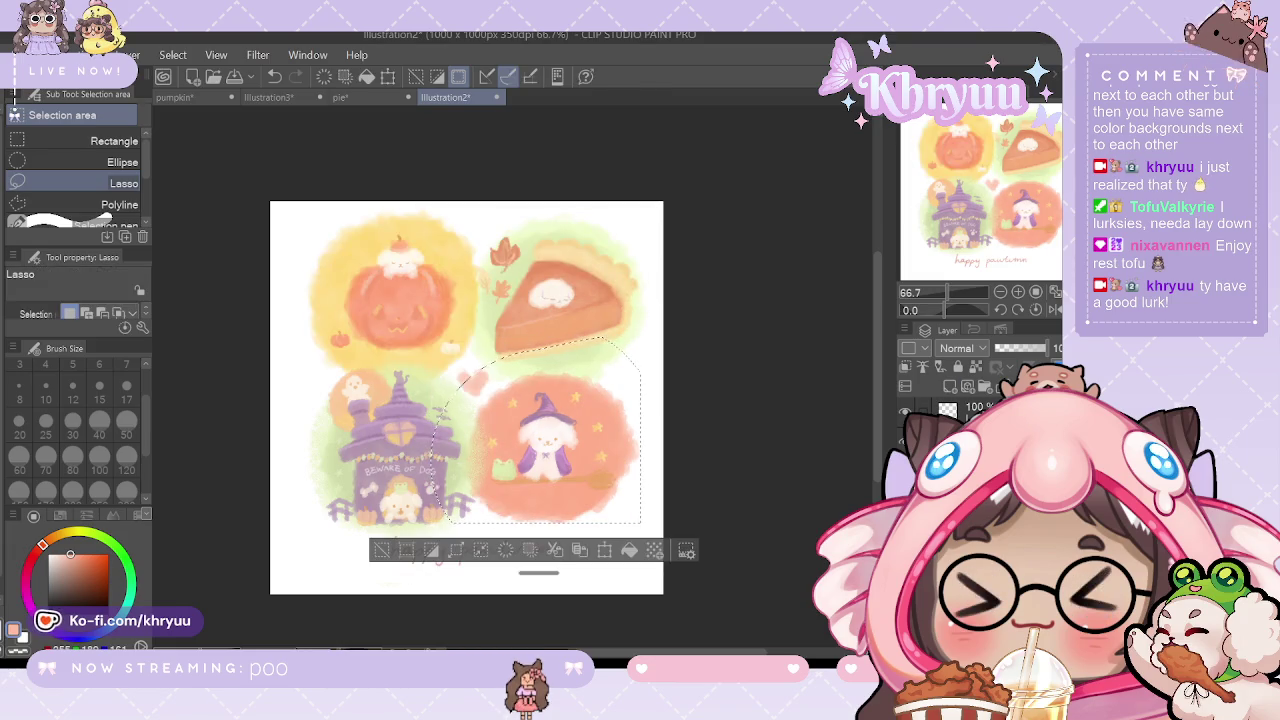
{"action": "key", "text": "ctrl+z"}
{"action": "key", "text": "ctrl+y"}
{"action": "key", "text": "ctrl+z"}
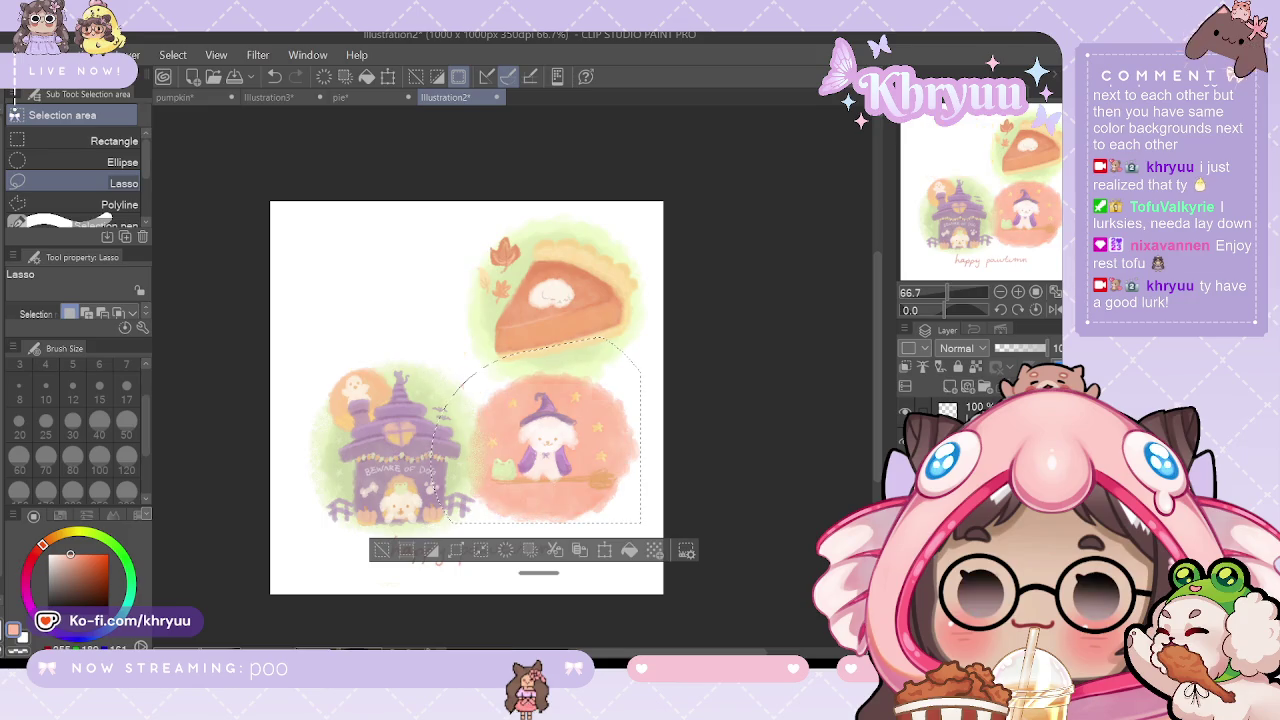
{"action": "key", "text": "ctrl+y"}
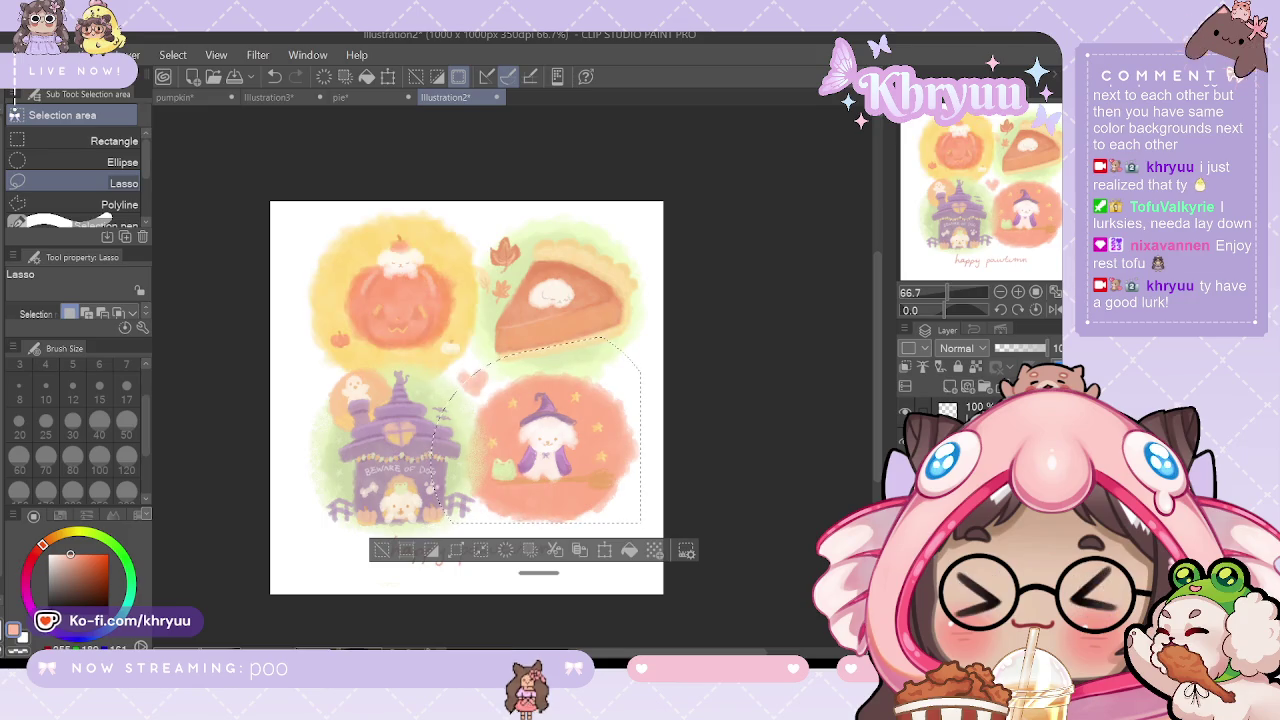
{"action": "key", "text": "ctrl+z"}
{"action": "key", "text": "ctrl+y"}
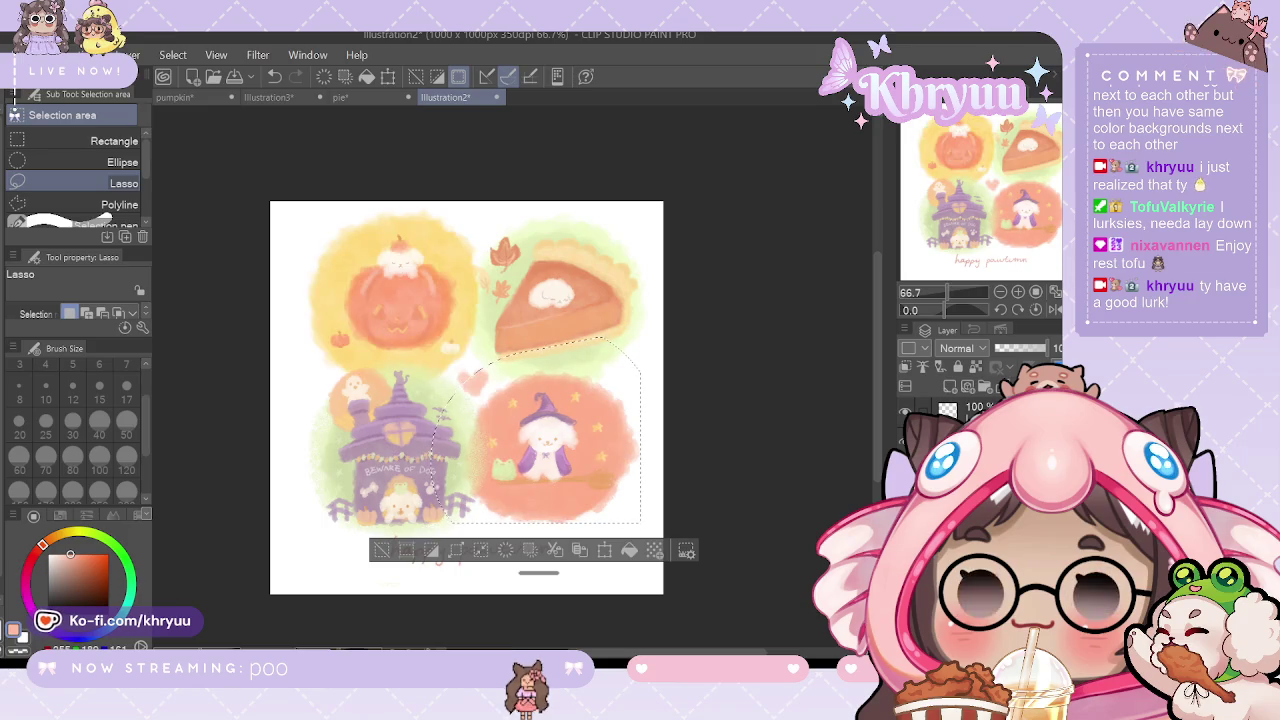
{"action": "key", "text": "ctrl+z"}
{"action": "key", "text": "ctrl+y"}
{"action": "key", "text": "ctrl+z"}
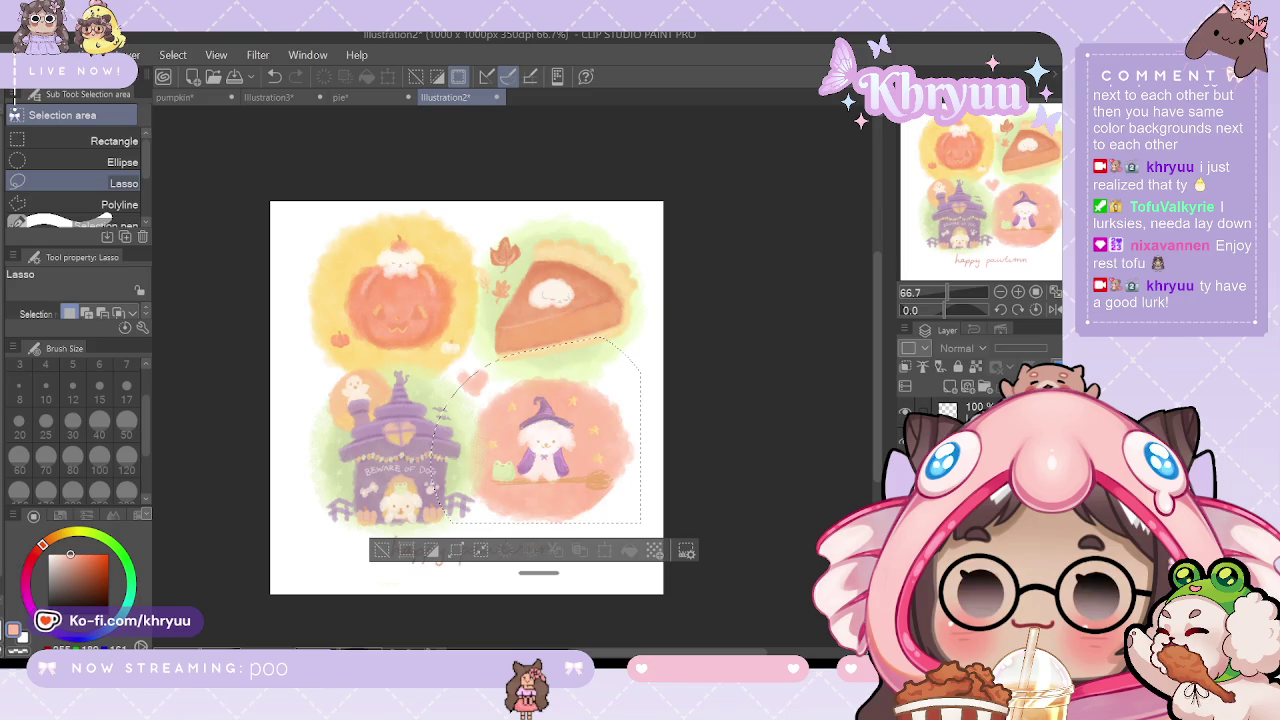
{"action": "key", "text": "ctrl+y"}
{"action": "key", "text": "ctrl+z"}
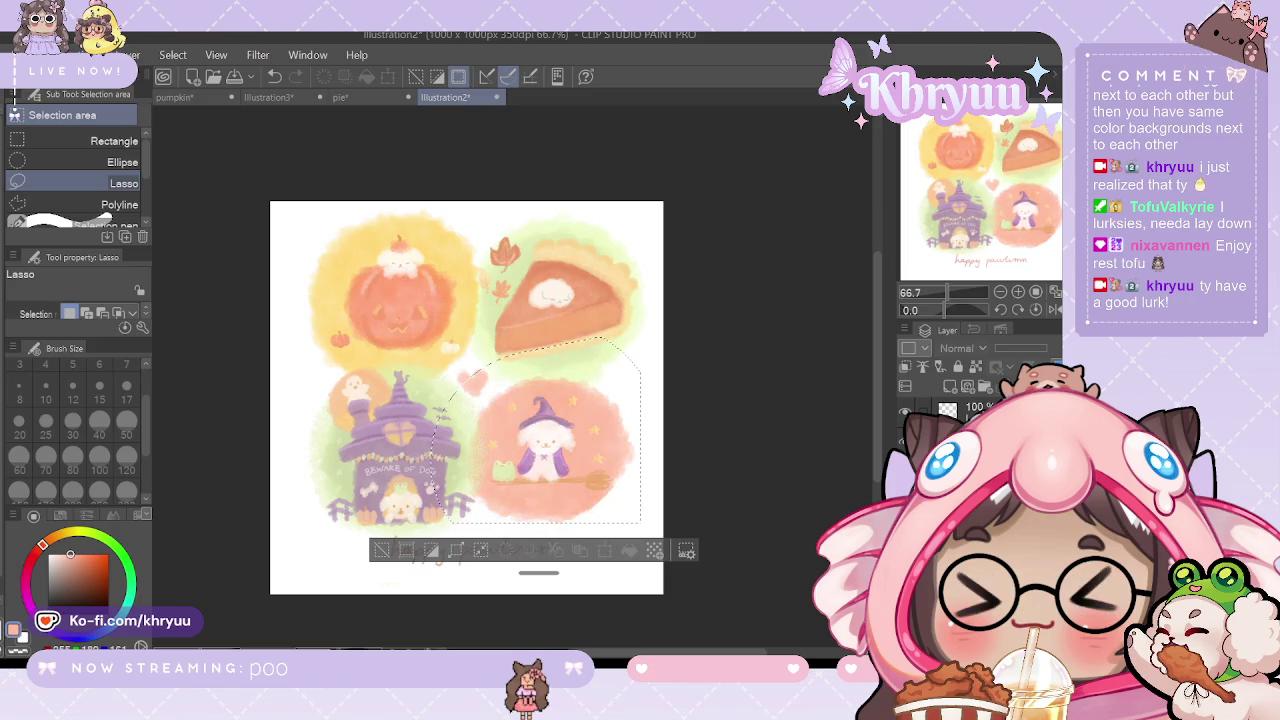
{"action": "key", "text": "ctrl+y"}
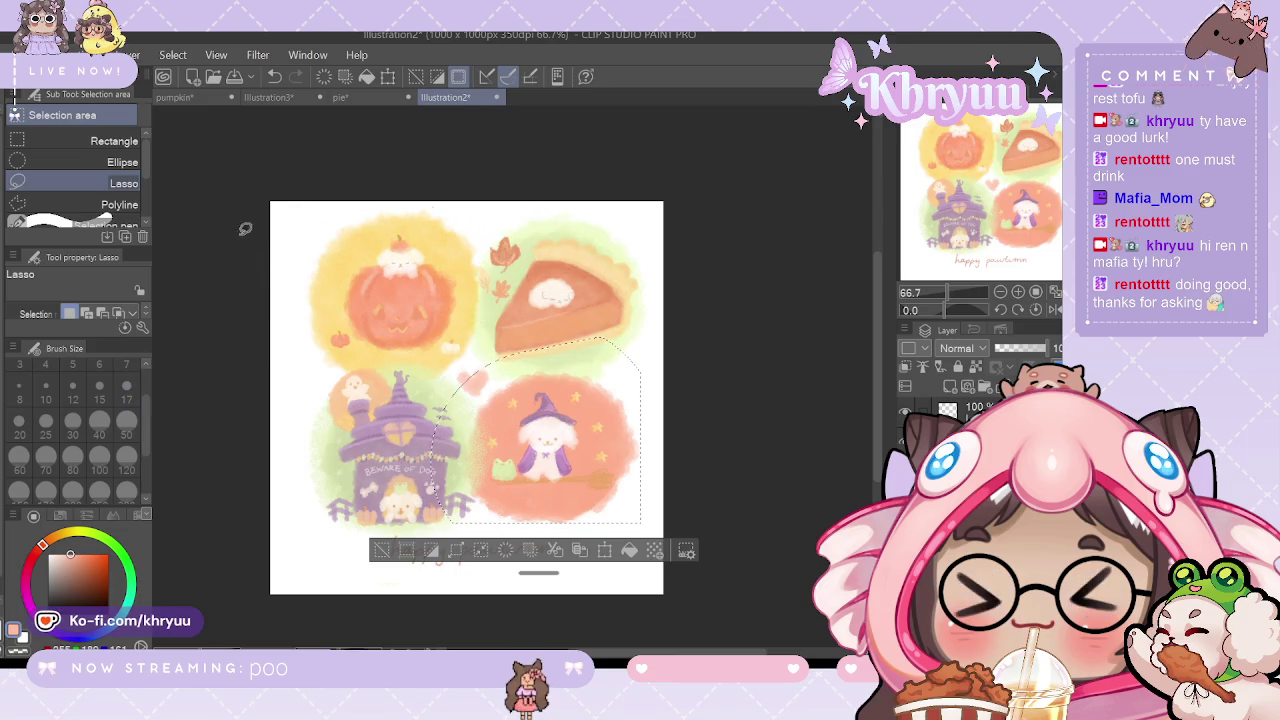
Step: Fade the orange and pink circle fills with a size-50 eraser, then clear the selection
{"action": "key", "text": "e"}
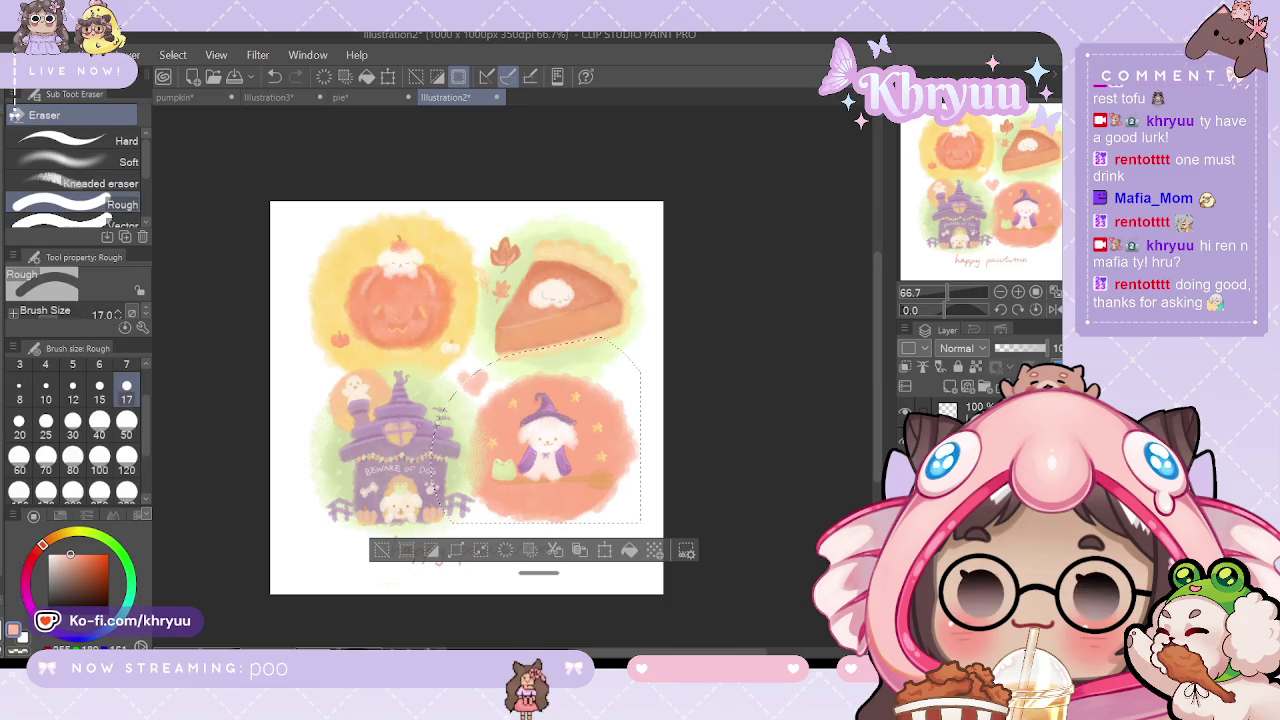
{"action": "left_click", "coordinate": [126, 434]}
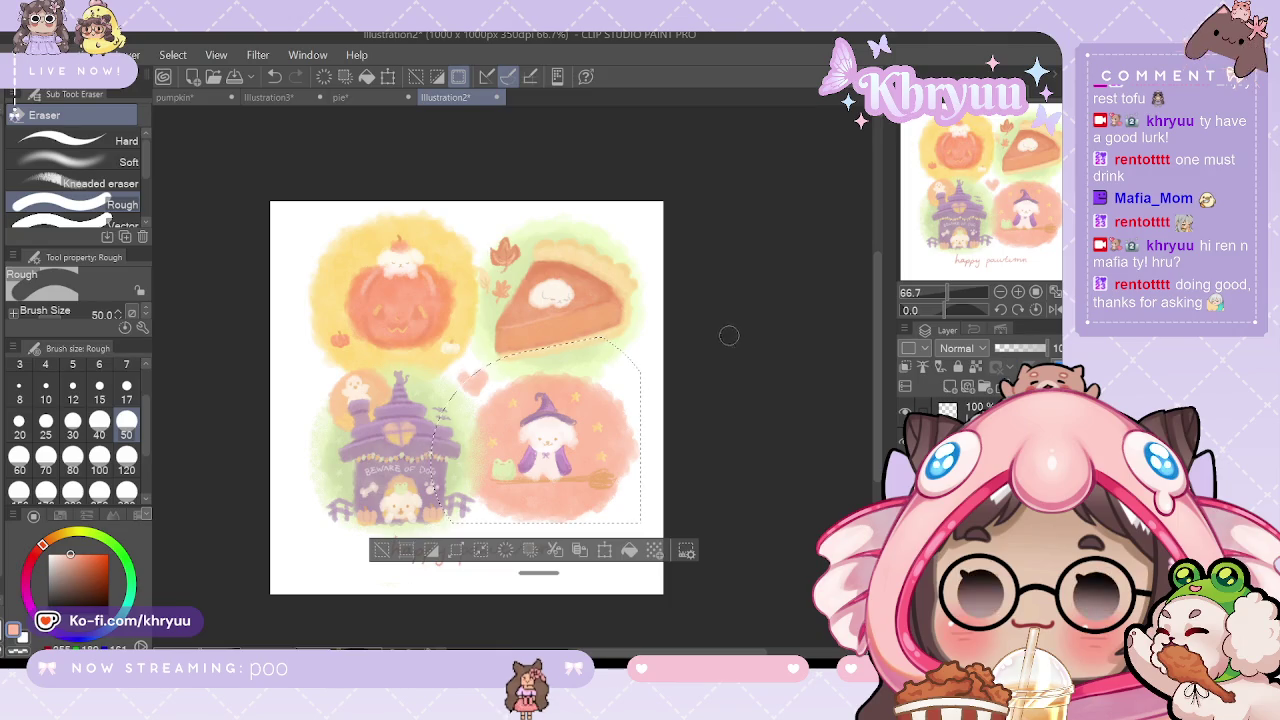
{"action": "key", "text": "ctrl+z"}
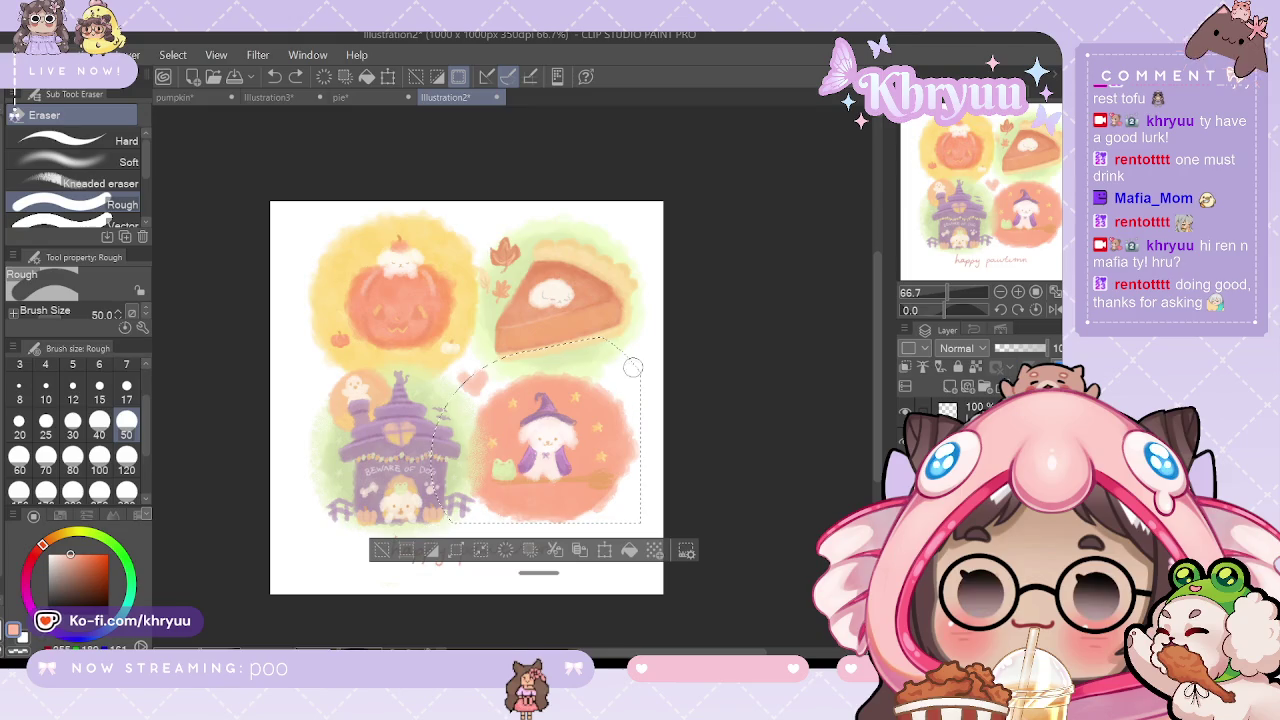
{"action": "left_click_drag", "start_coordinate": [618, 410], "coordinate": [585, 367]}
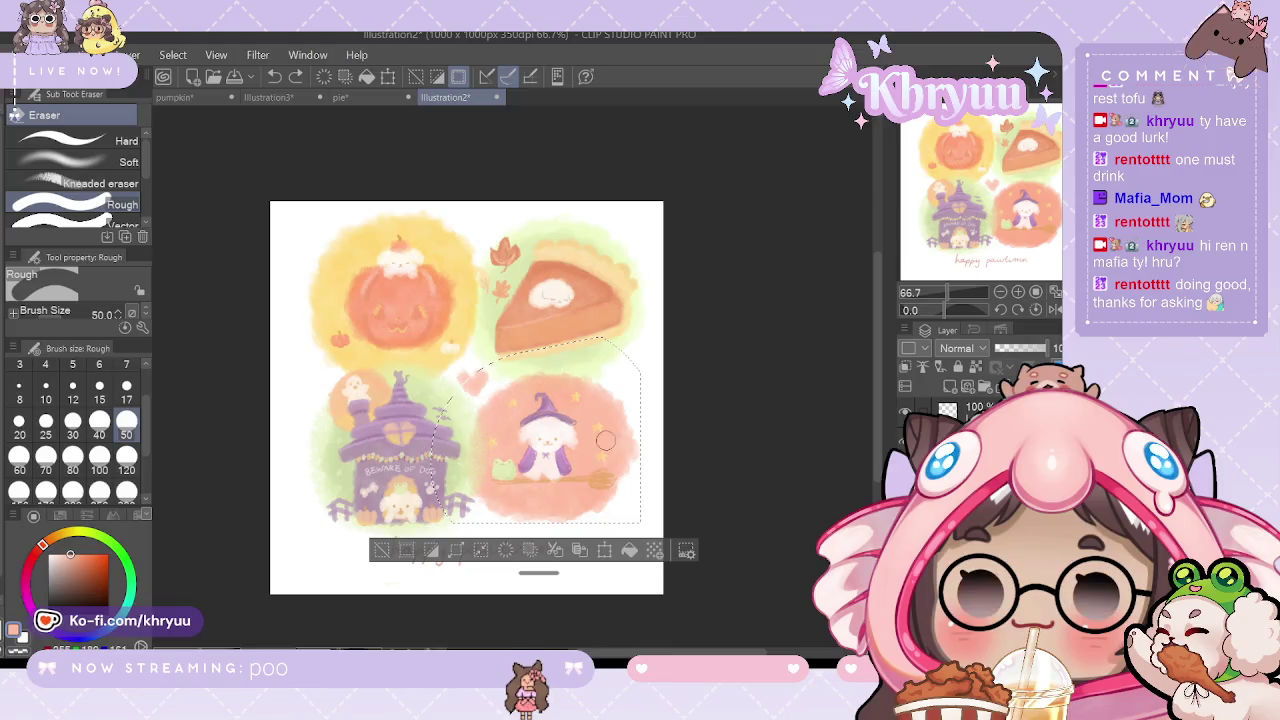
{"action": "left_click_drag", "start_coordinate": [487, 463], "coordinate": [635, 478]}
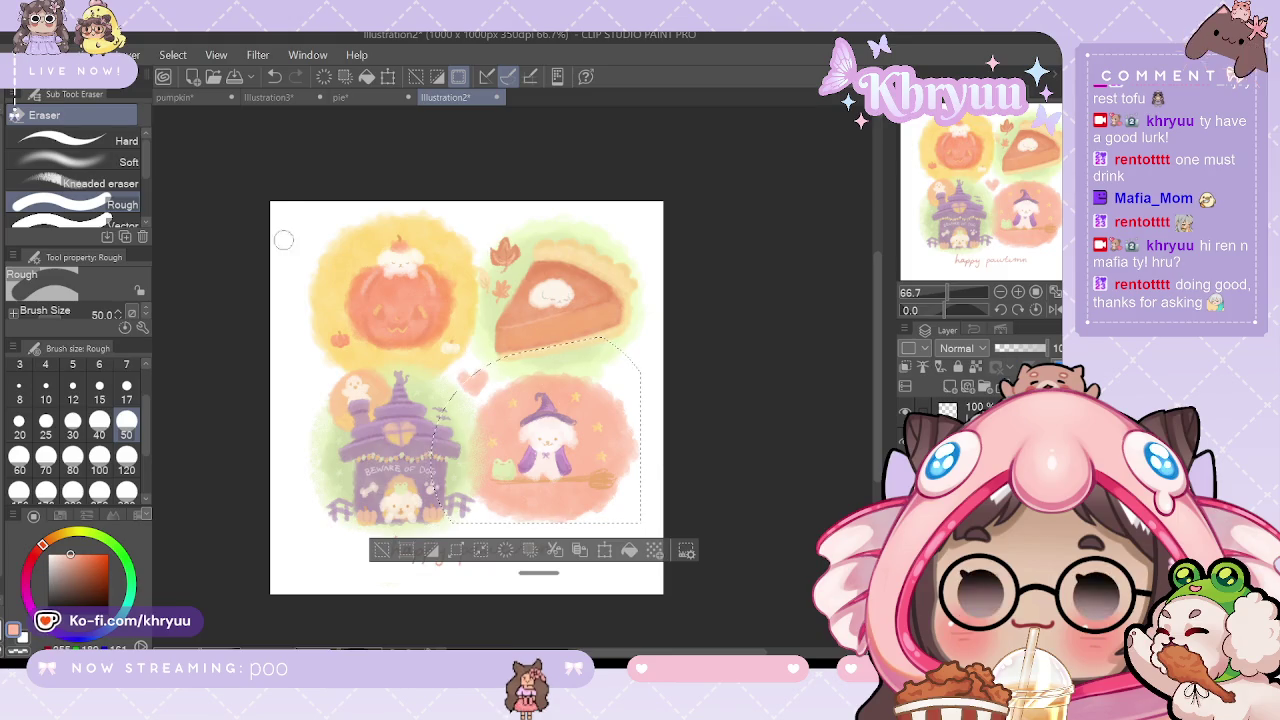
{"action": "key", "text": "m"}
{"action": "key", "text": "ctrl+d"}
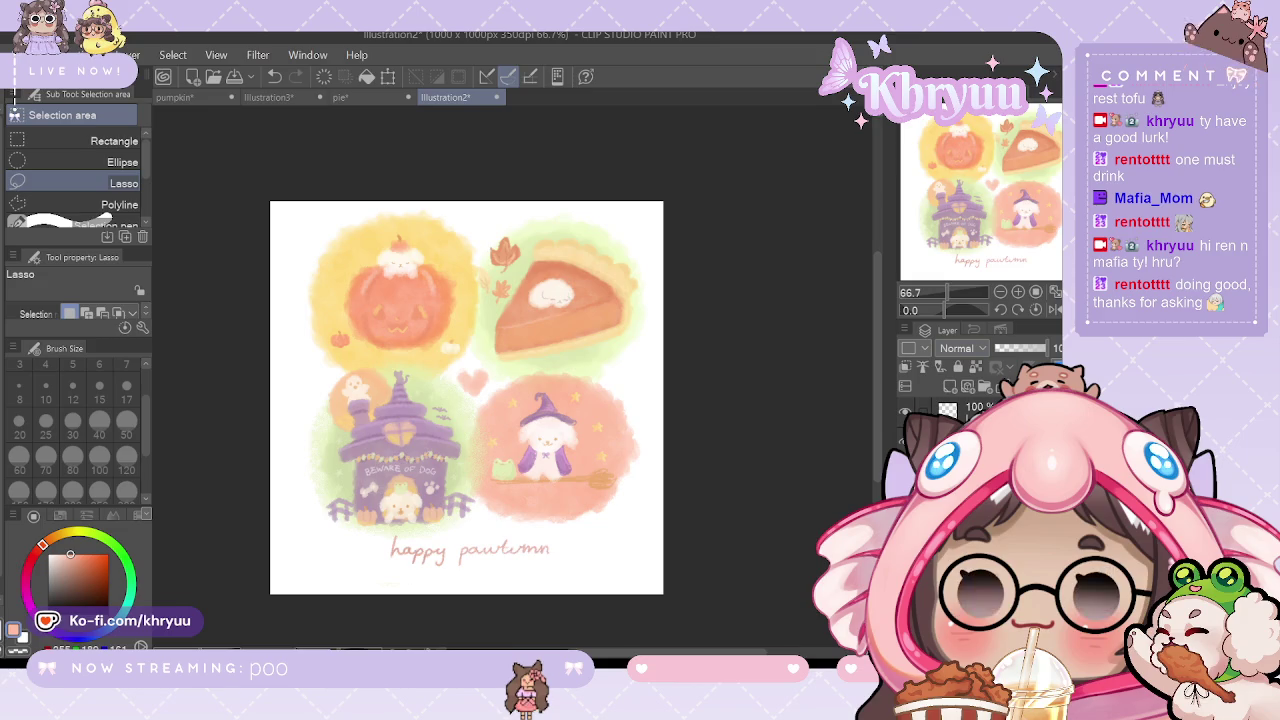
{"action": "left_click", "coordinate": [905, 411]}
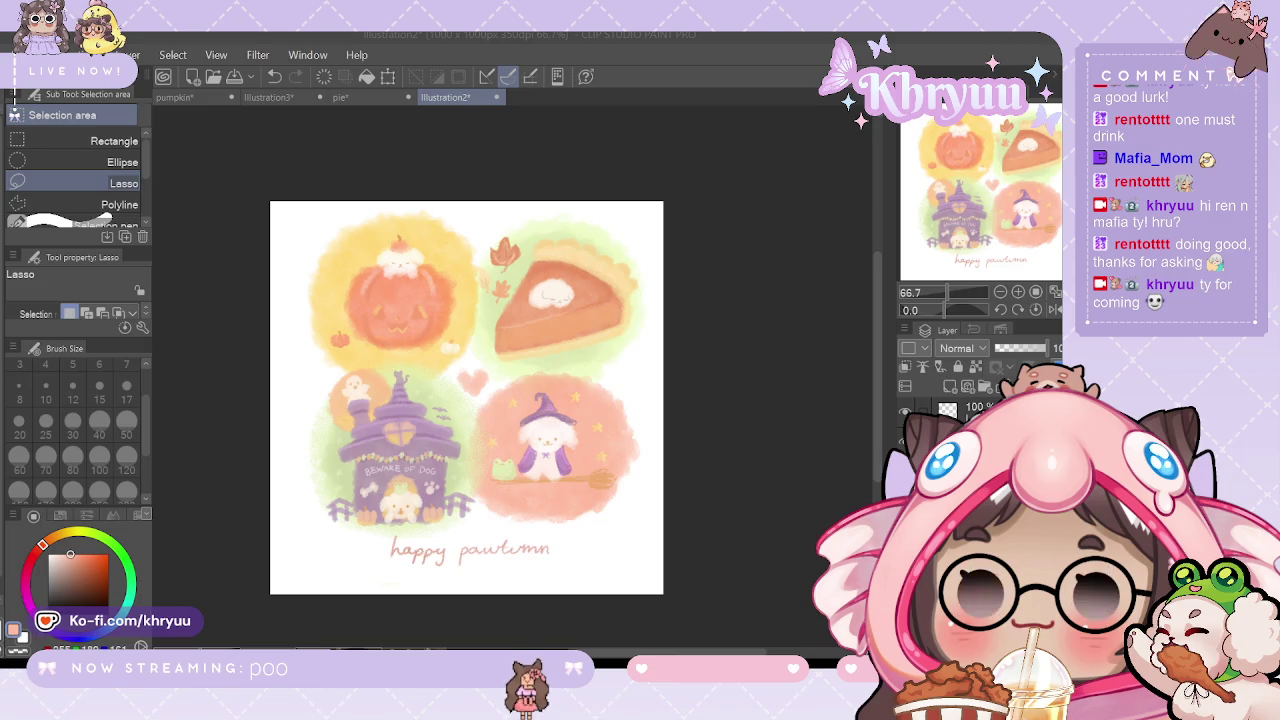
Step: Enable Grid from the View menu over the autumn illustration
{"action": "left_click", "coordinate": [217, 55]}
{"action": "left_click", "coordinate": [300, 373]}
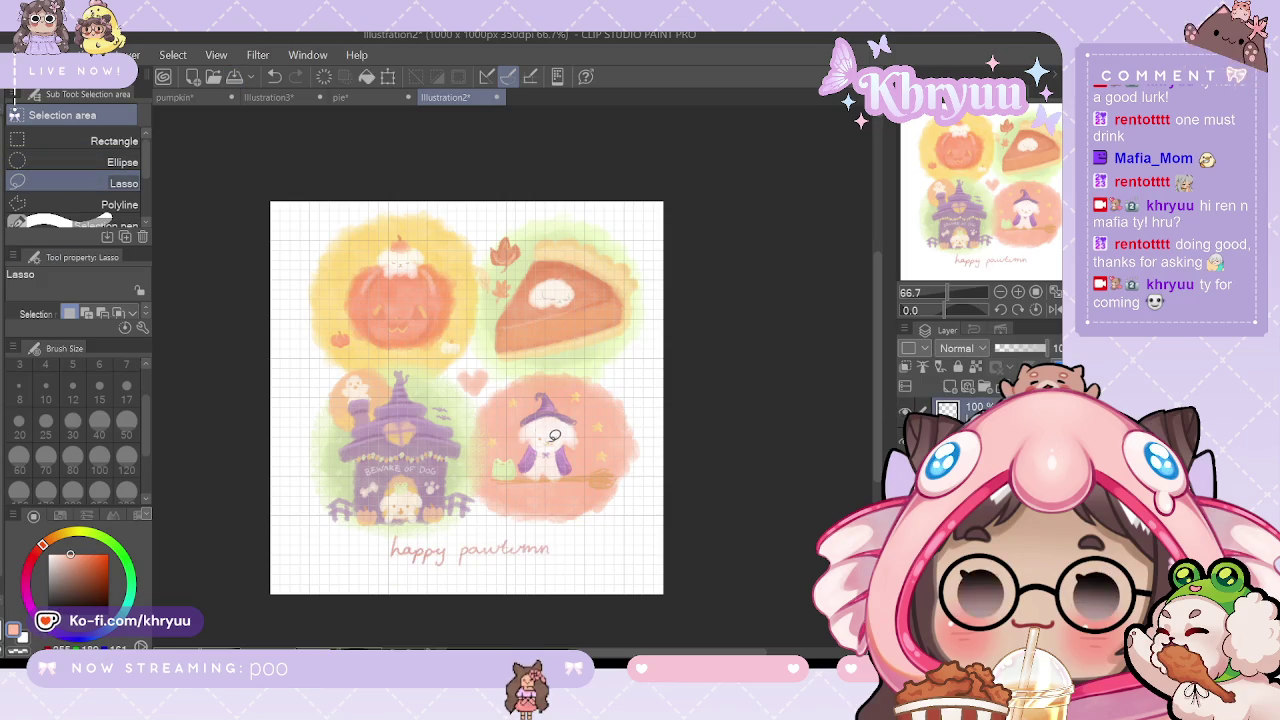
Step: Lasso the 'happy pawtumn' caption, transform it centred under the circles, and deselect
{"action": "mouse_move", "coordinate": [458, 524]}
{"action": "left_mouse_down"}
{"action": "mouse_move", "coordinate": [442, 579]}
{"action": "mouse_move", "coordinate": [595, 562]}
{"action": "left_mouse_up"}
{"action": "key", "text": "ctrl+t"}
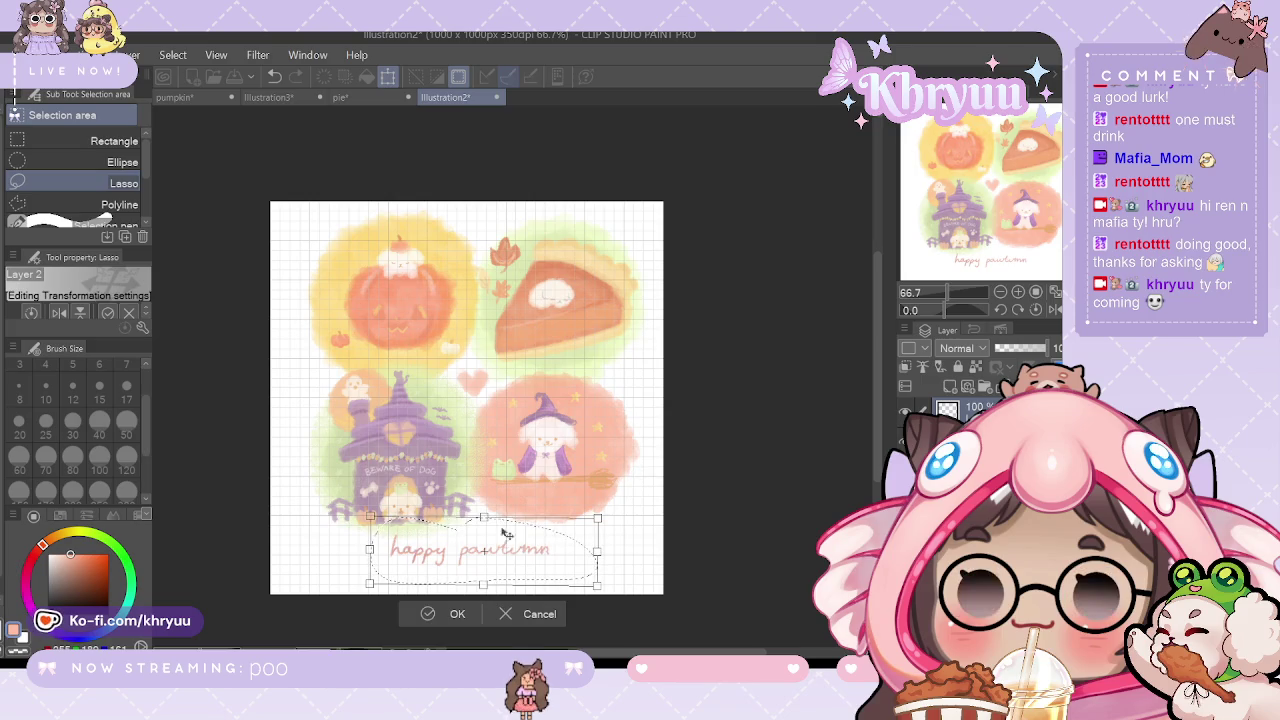
{"action": "left_click", "coordinate": [452, 612]}
{"action": "key", "text": "ctrl+d"}
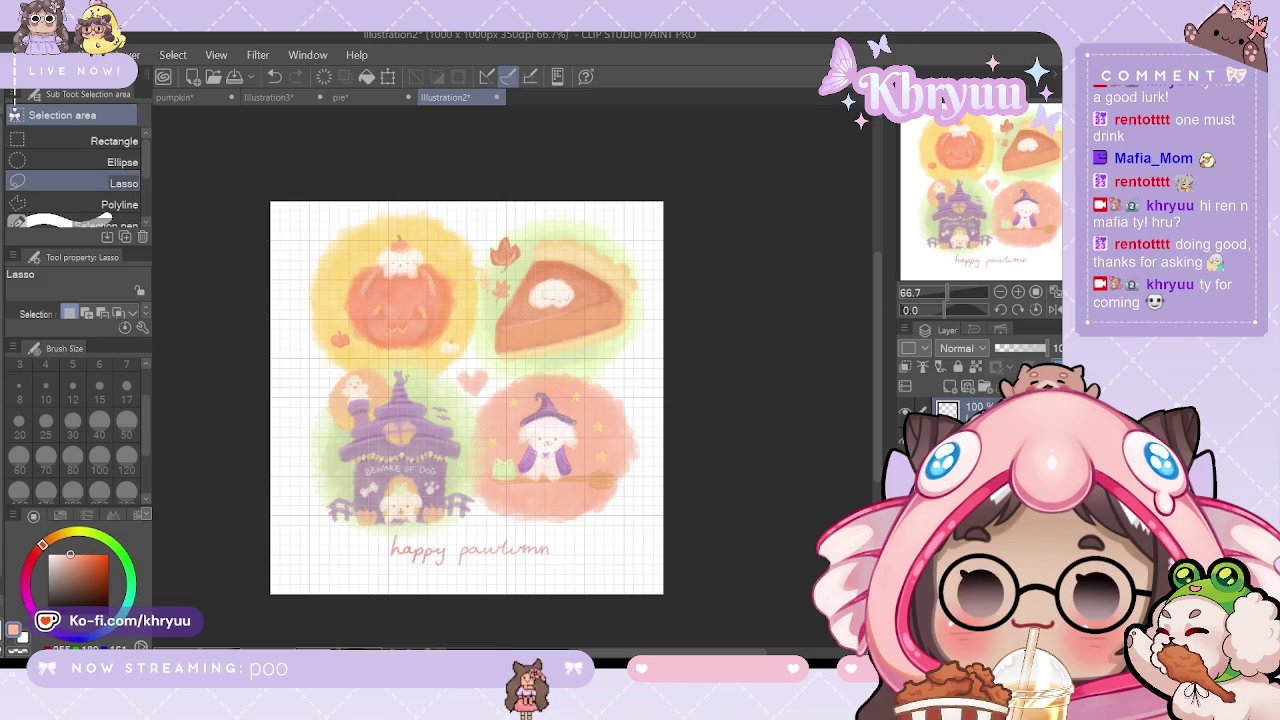
Step: Select the four circles and heart, shrink them slightly and nudge them left
{"action": "mouse_move", "coordinate": [306, 198]}
{"action": "left_mouse_down"}
{"action": "mouse_move", "coordinate": [282, 526]}
{"action": "mouse_move", "coordinate": [362, 548]}
{"action": "left_mouse_up"}
{"action": "left_click_drag", "start_coordinate": [707, 498], "coordinate": [596, 533]}
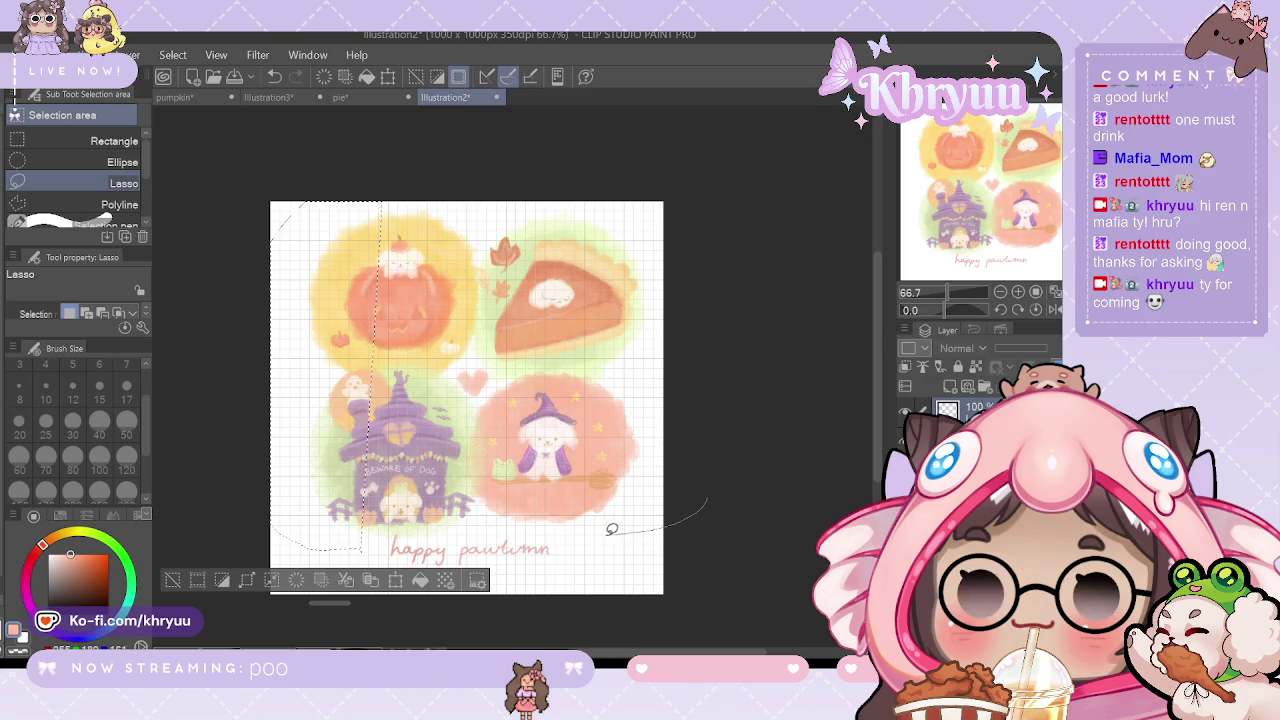
{"action": "key", "text": "ctrl+d"}
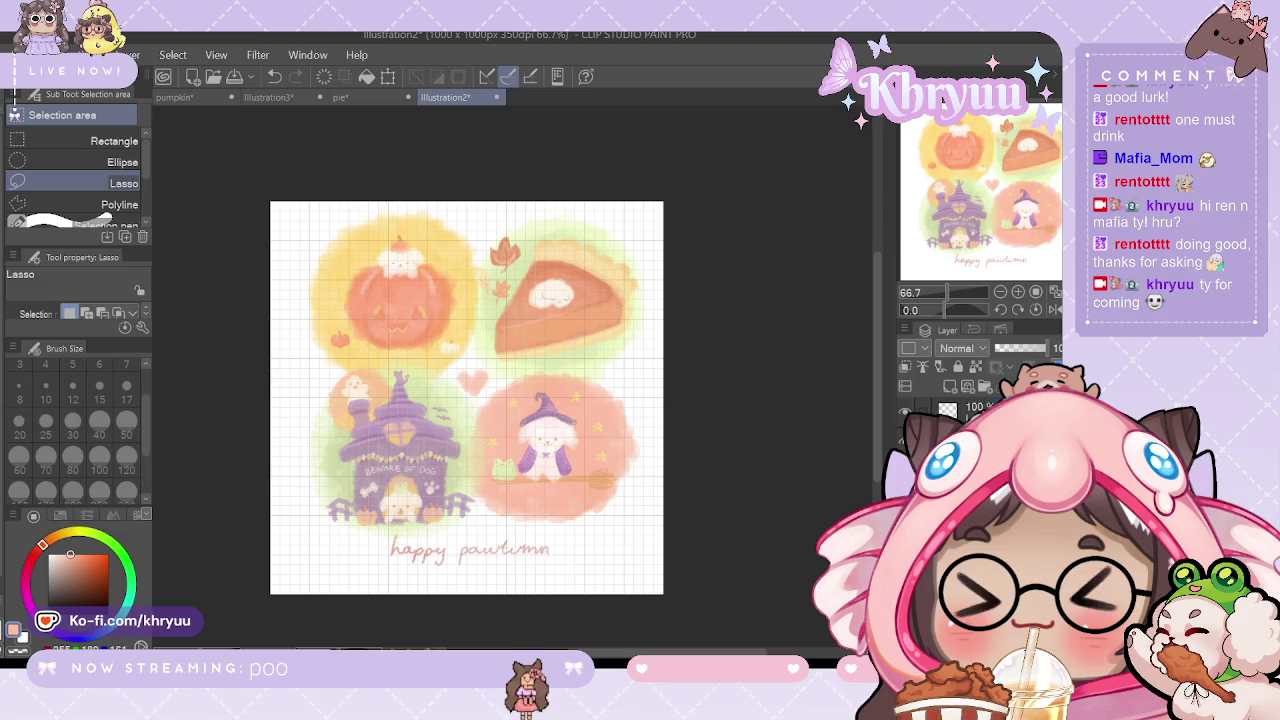
{"action": "left_click_drag", "start_coordinate": [525, 163], "coordinate": [630, 217]}
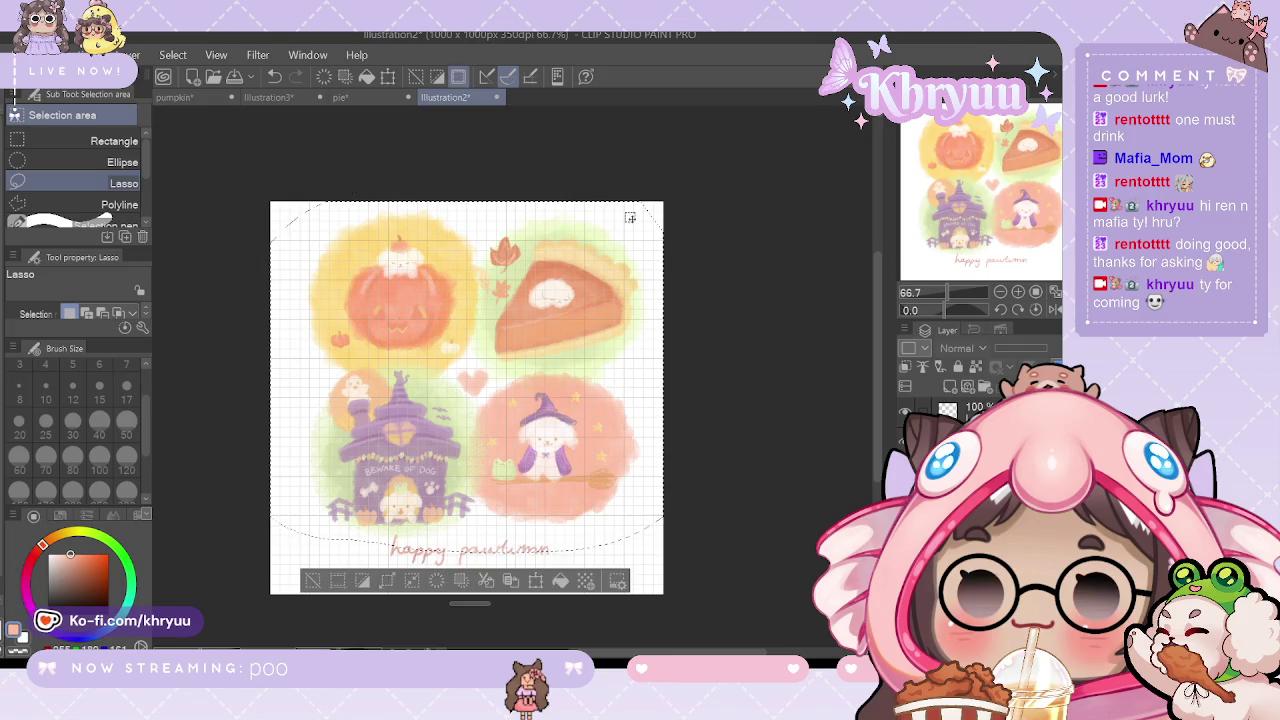
{"action": "key", "text": "ctrl+t"}
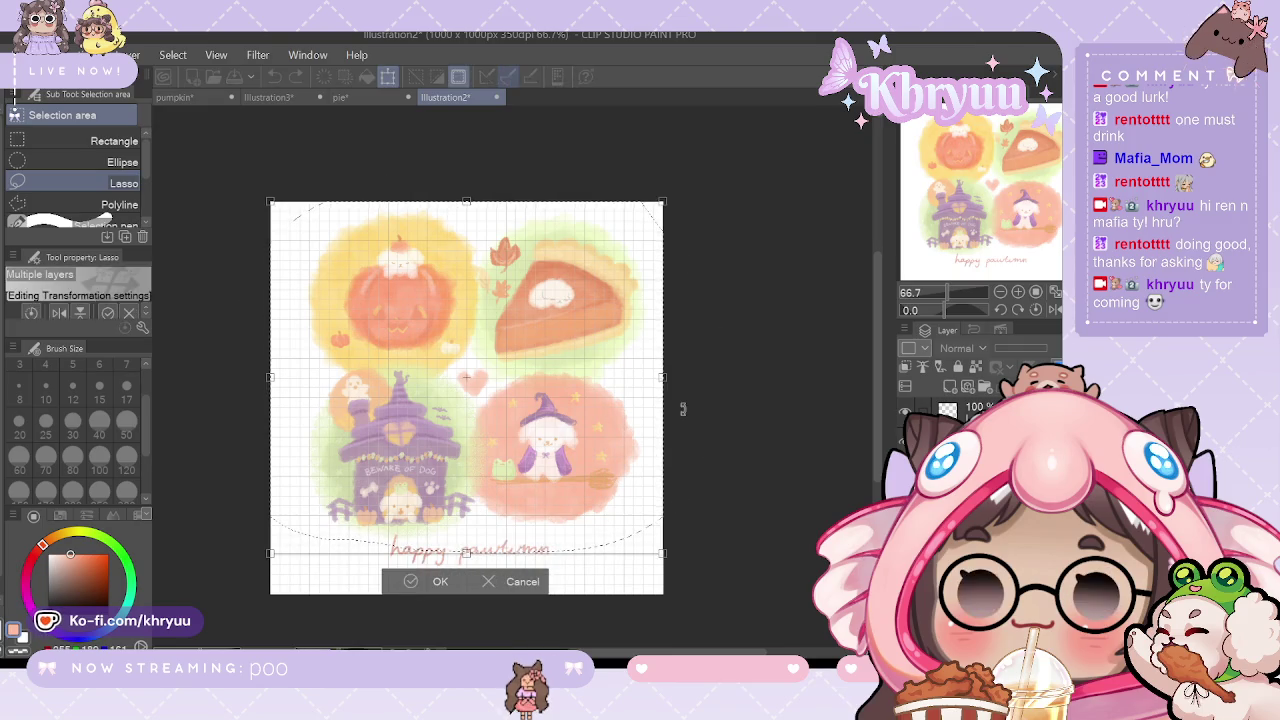
{"action": "key", "text": "Left"}
{"action": "key", "text": "Left"}
{"action": "key", "text": "Left"}
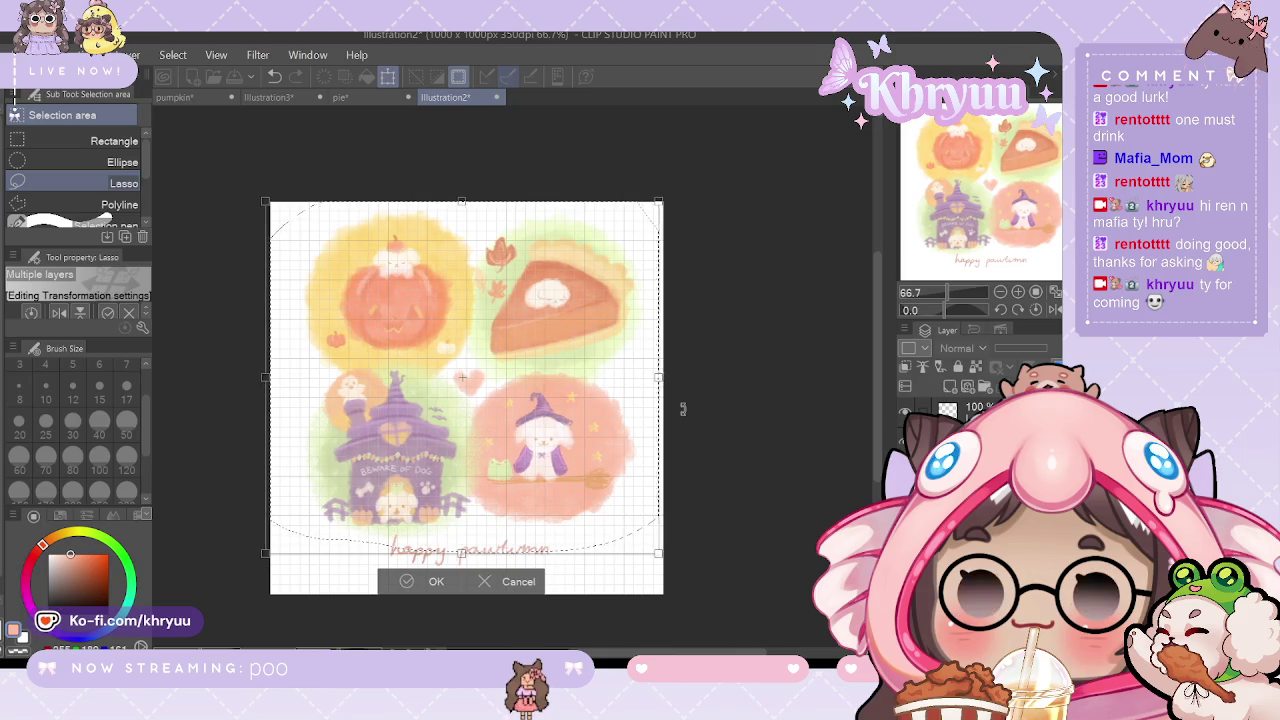
{"action": "key", "text": "Left"}
{"action": "key", "text": "Left"}
{"action": "key", "text": "Left"}
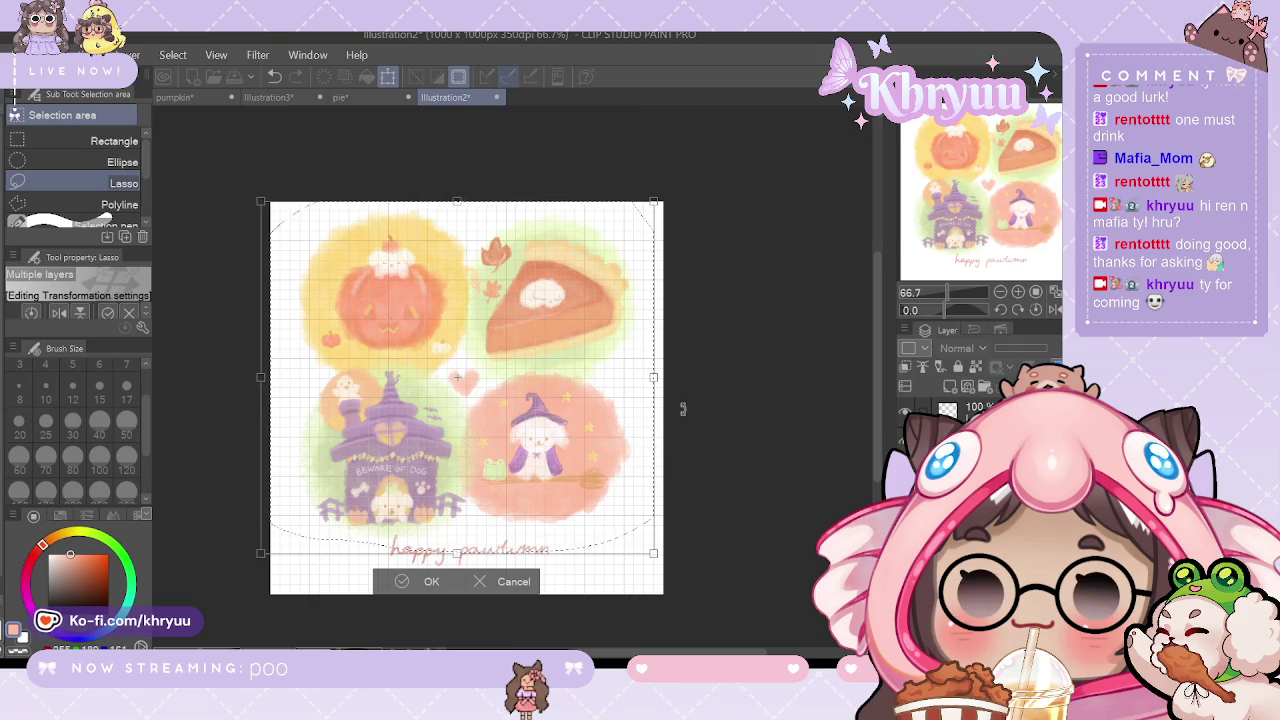
{"action": "left_click", "coordinate": [428, 583]}
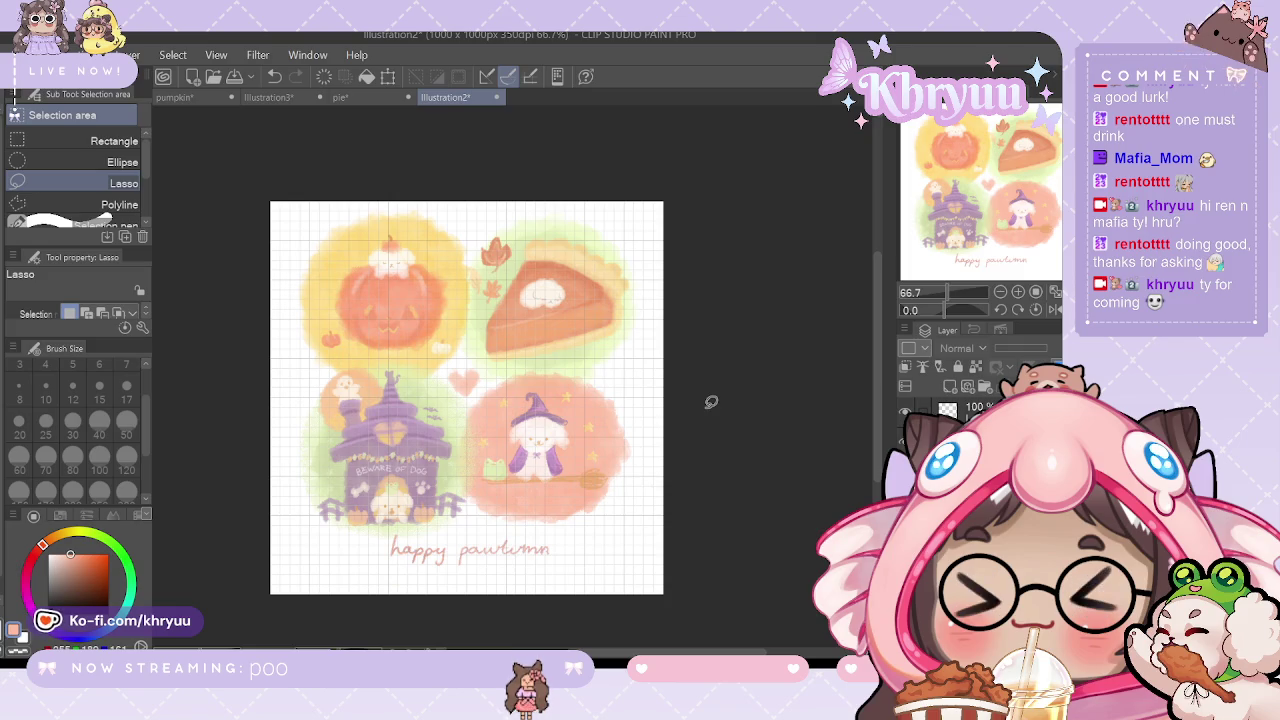
{"action": "left_click_drag", "start_coordinate": [663, 331], "coordinate": [663, 351]}
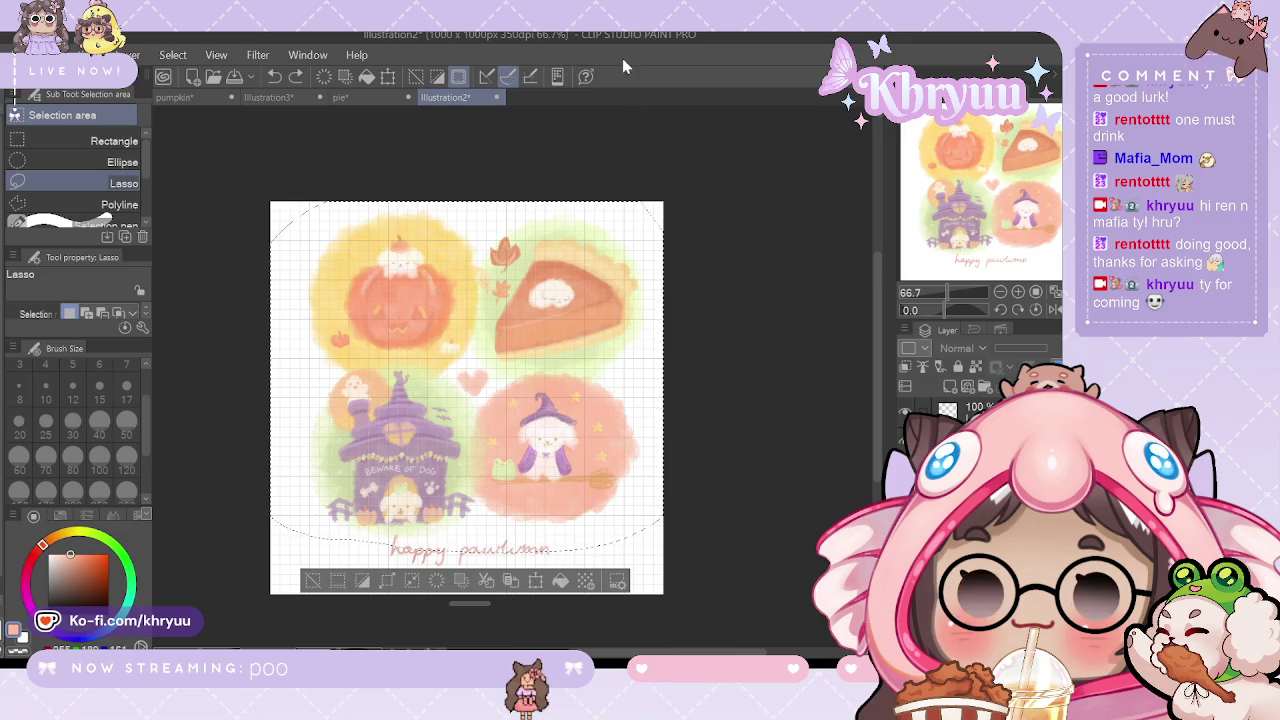
{"action": "left_click", "coordinate": [276, 78]}
{"action": "left_click", "coordinate": [293, 80]}
{"action": "left_click", "coordinate": [293, 80]}
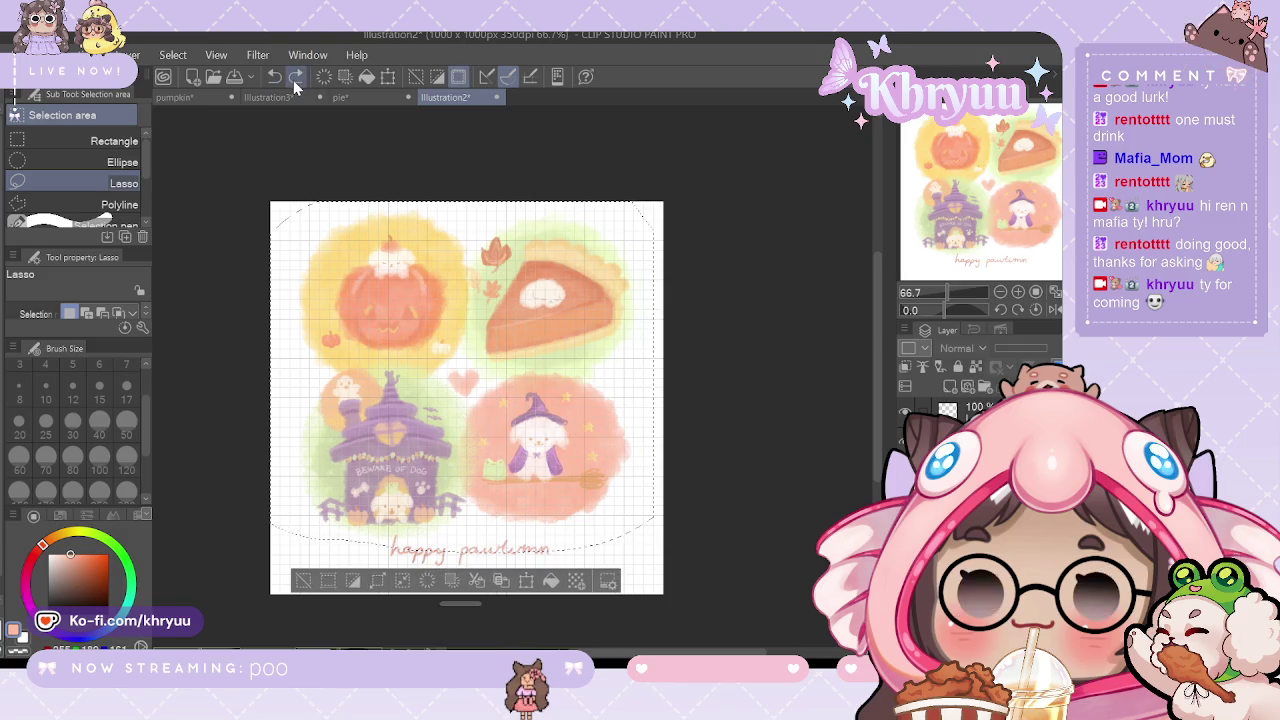
{"action": "left_click", "coordinate": [278, 79]}
{"action": "left_click", "coordinate": [295, 79]}
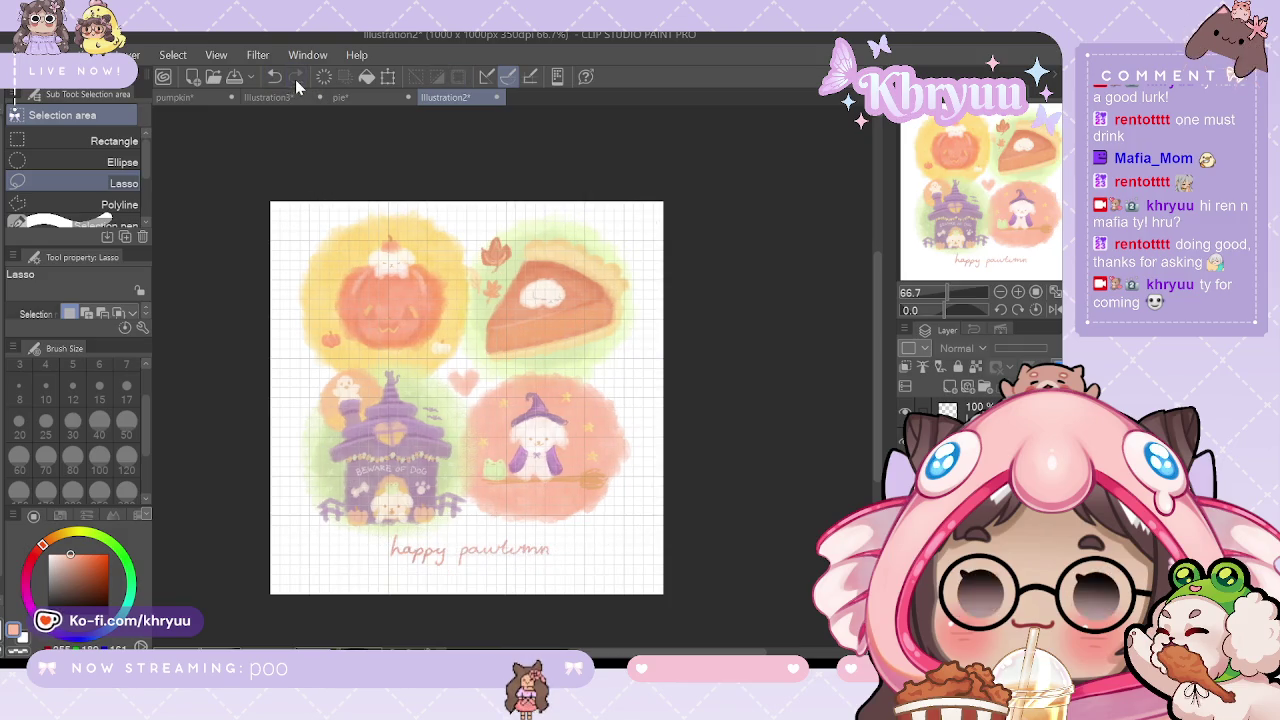
{"action": "left_click", "coordinate": [275, 79]}
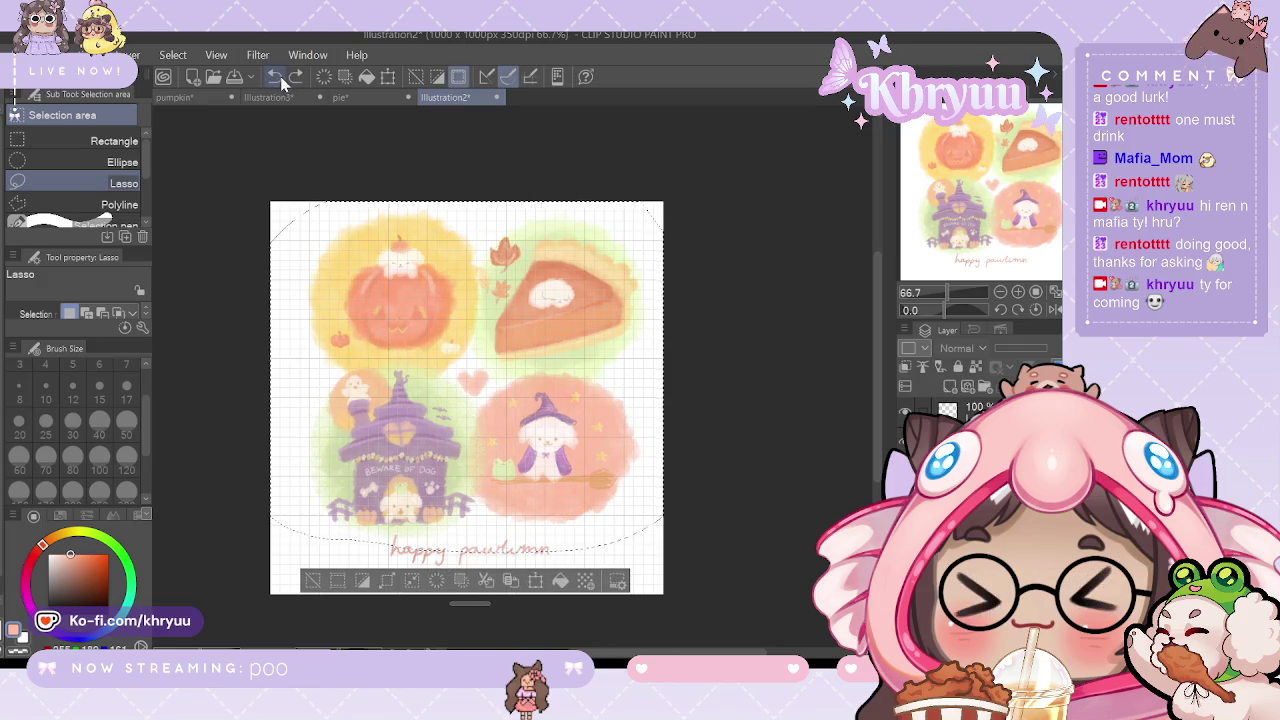
{"action": "left_click", "coordinate": [297, 81]}
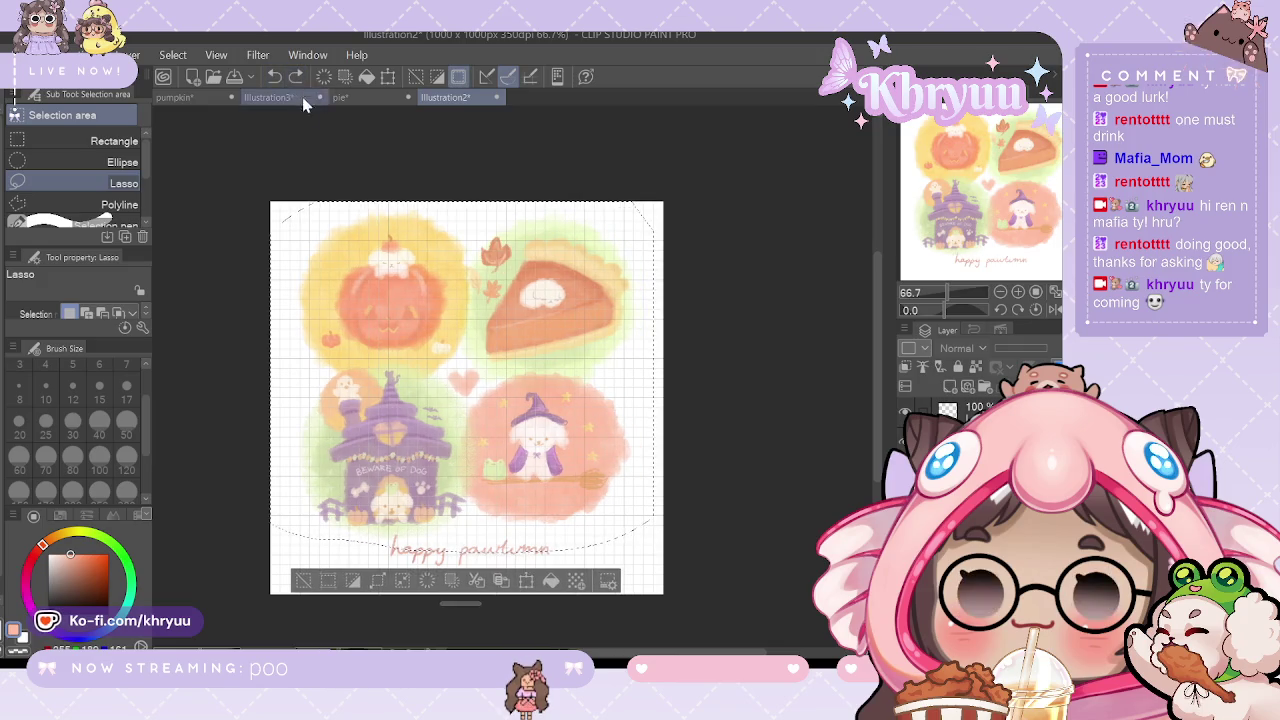
{"action": "left_click", "coordinate": [527, 585]}
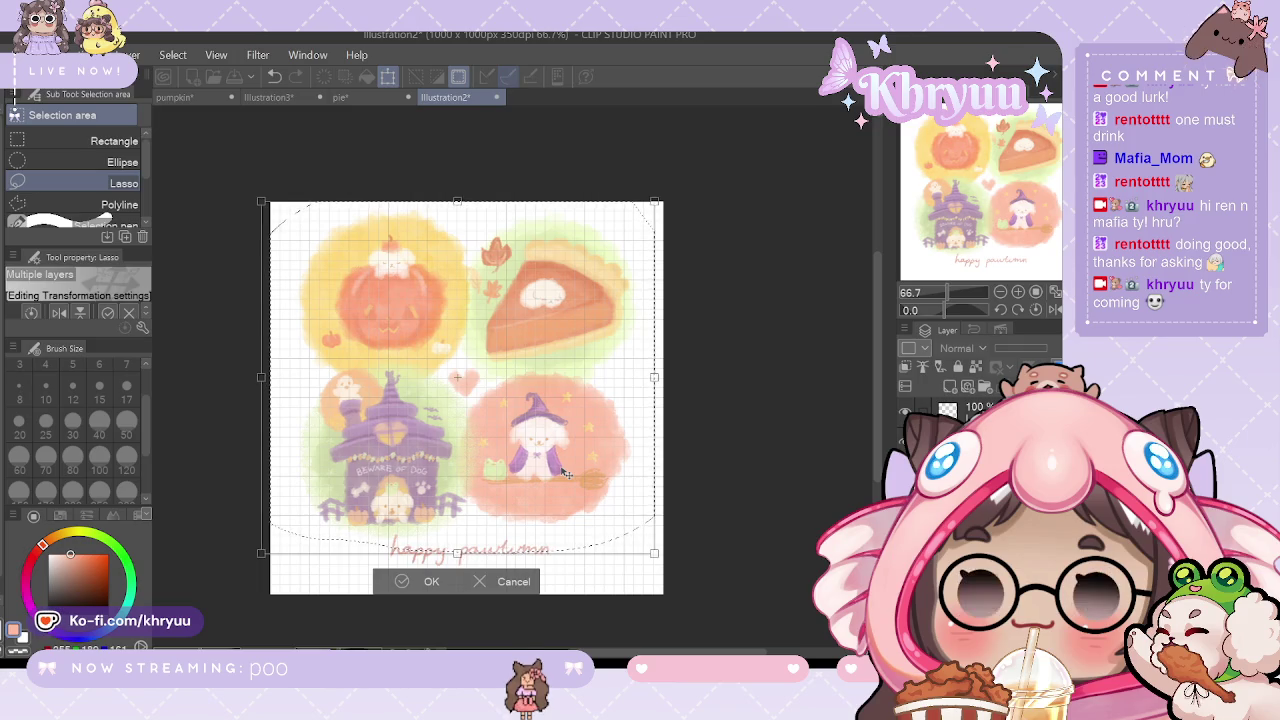
{"action": "left_click", "coordinate": [429, 582]}
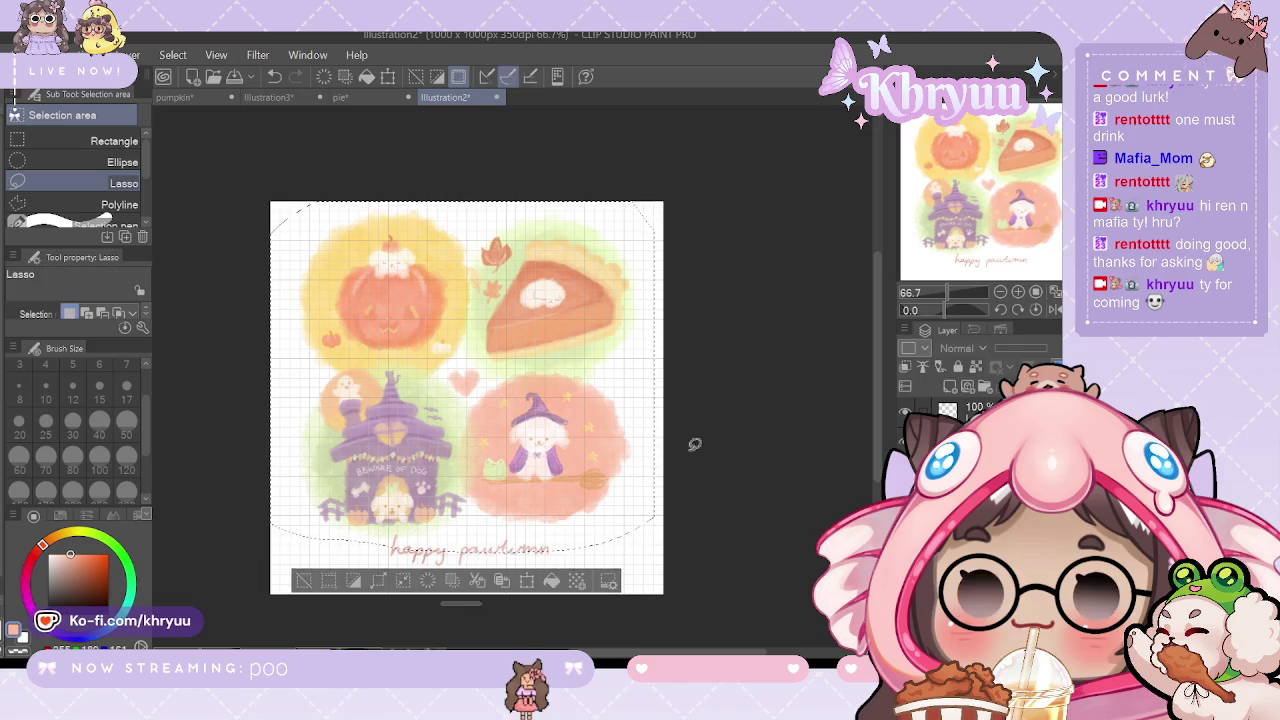